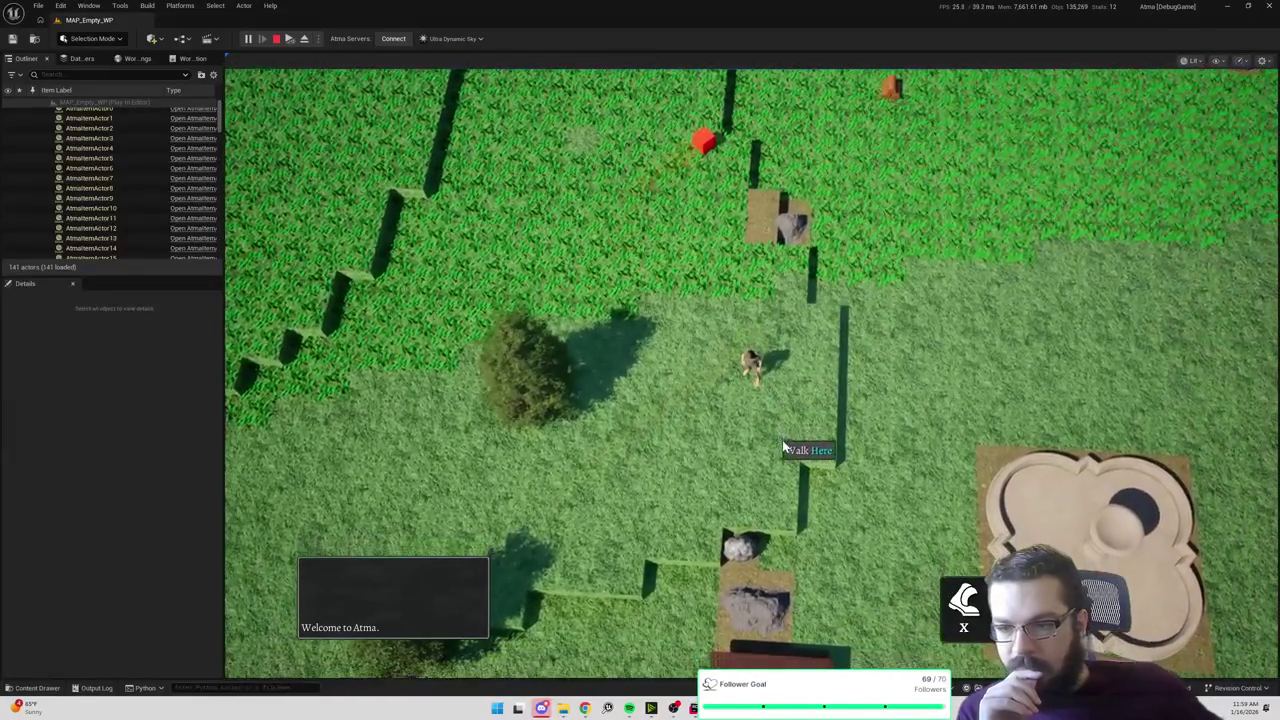
Step: Walk the character across the grass to stand beside the fountain plaza
click(785, 447)
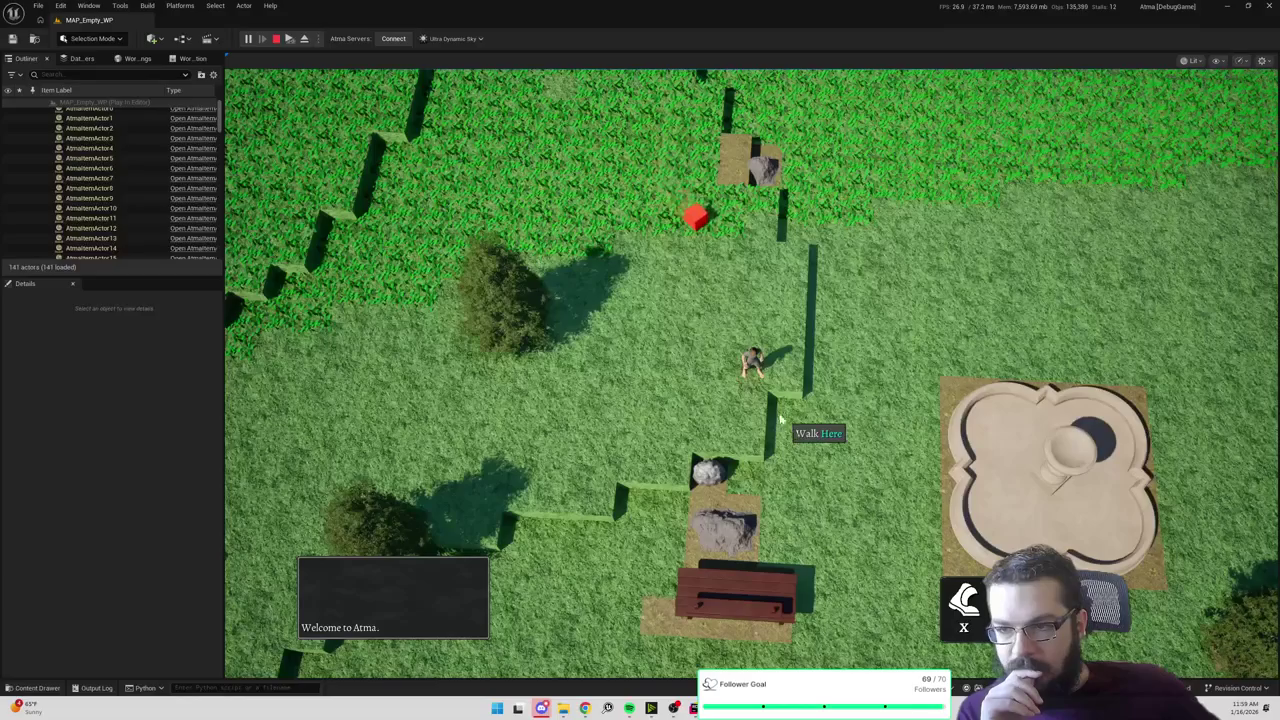
click(783, 420)
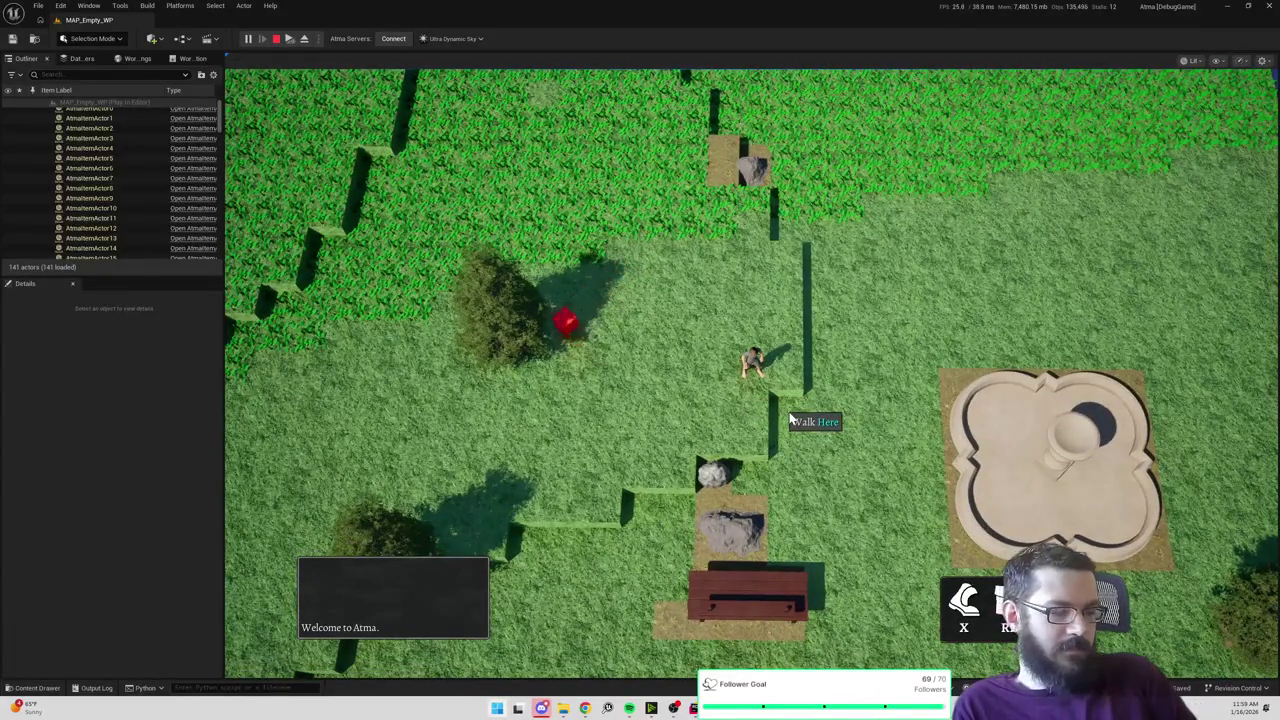
Step: Snip the whole game viewport showing grass tiles and fountain, then refocus the game
key(Print)
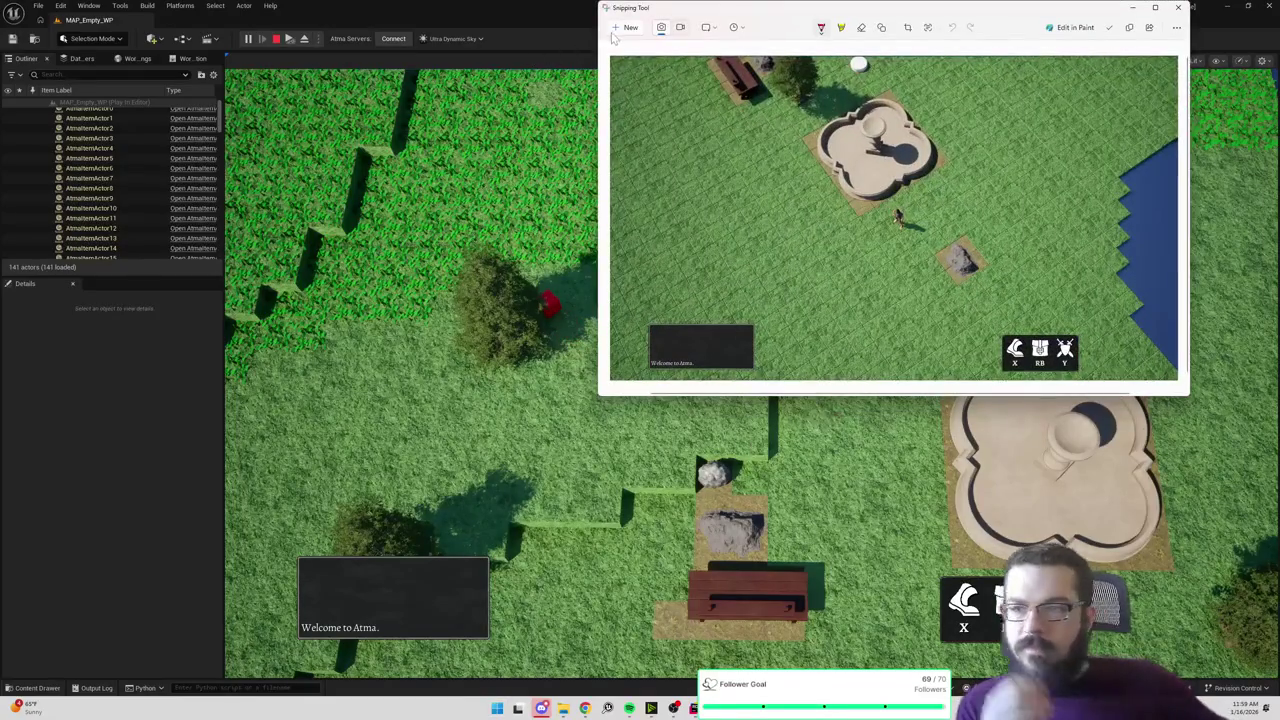
click(624, 27)
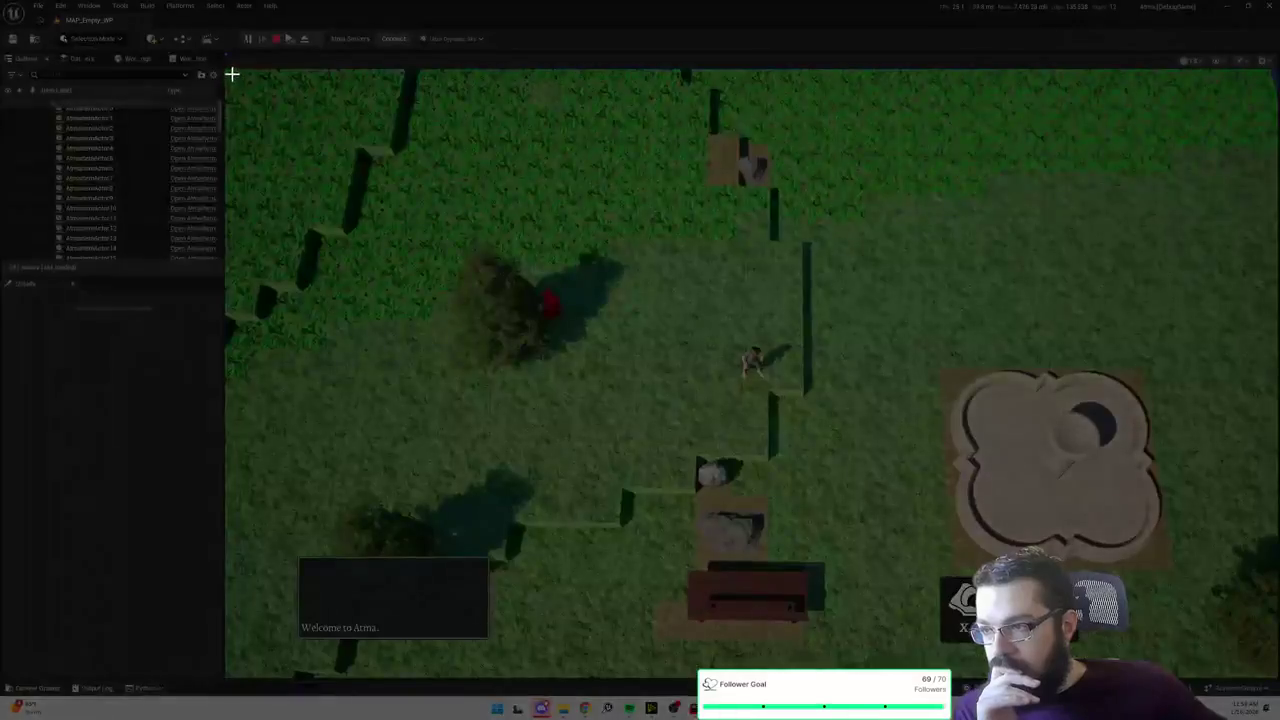
mouse_move(230, 72)
mouse_down()
mouse_move(1272, 645)
mouse_move(1270, 675)
mouse_up()
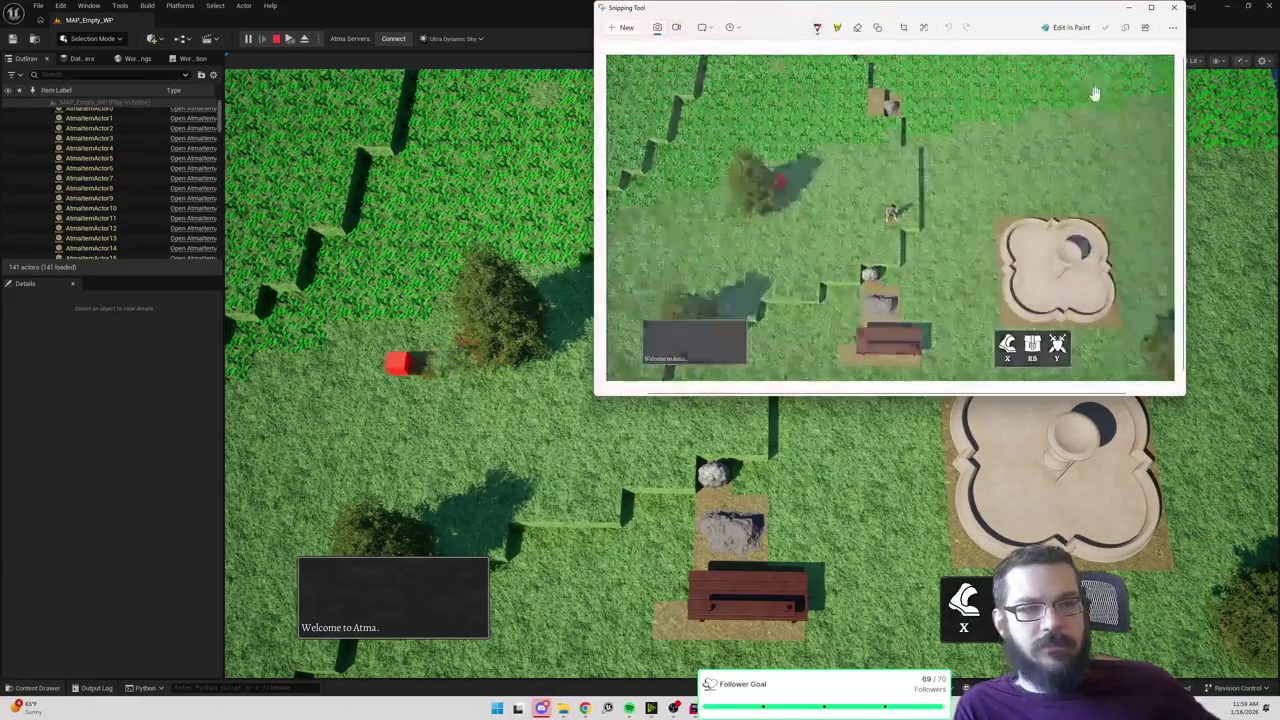
click(1128, 452)
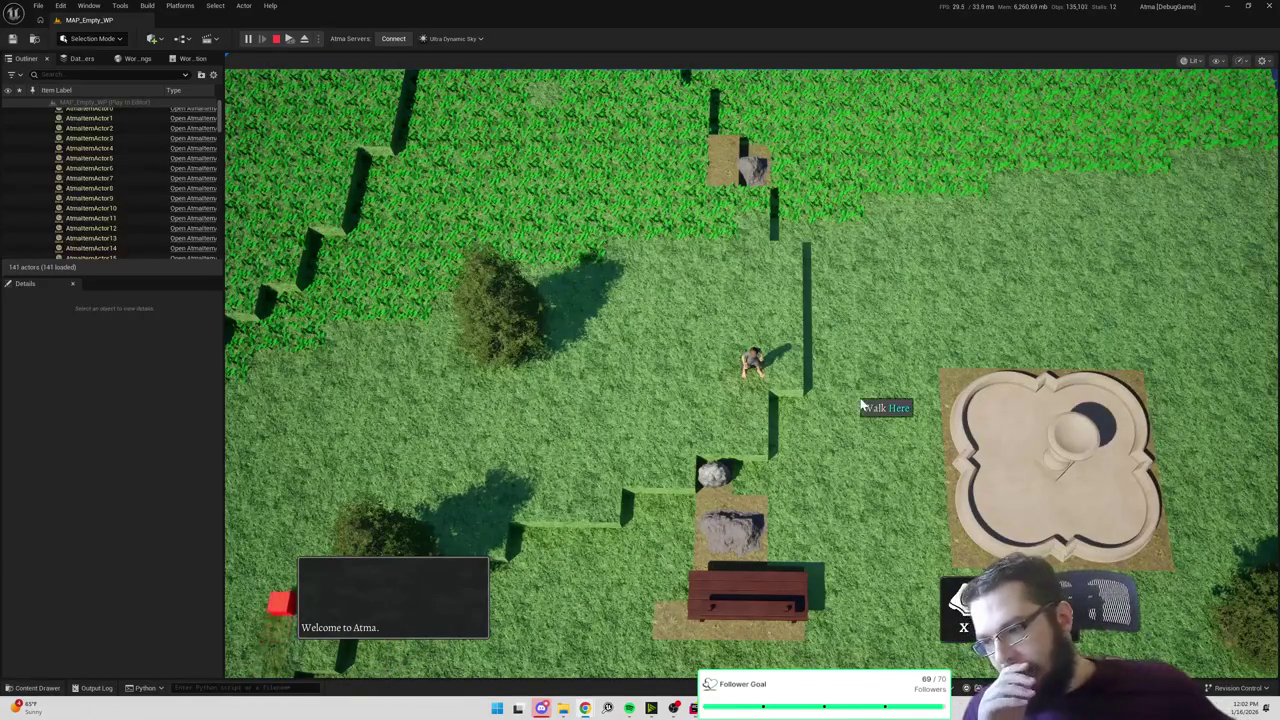
click(901, 268)
Step: Zoom the game camera, toggle Shader Complexity view, then return to Lit shading
scroll(901, 268, up, 3)
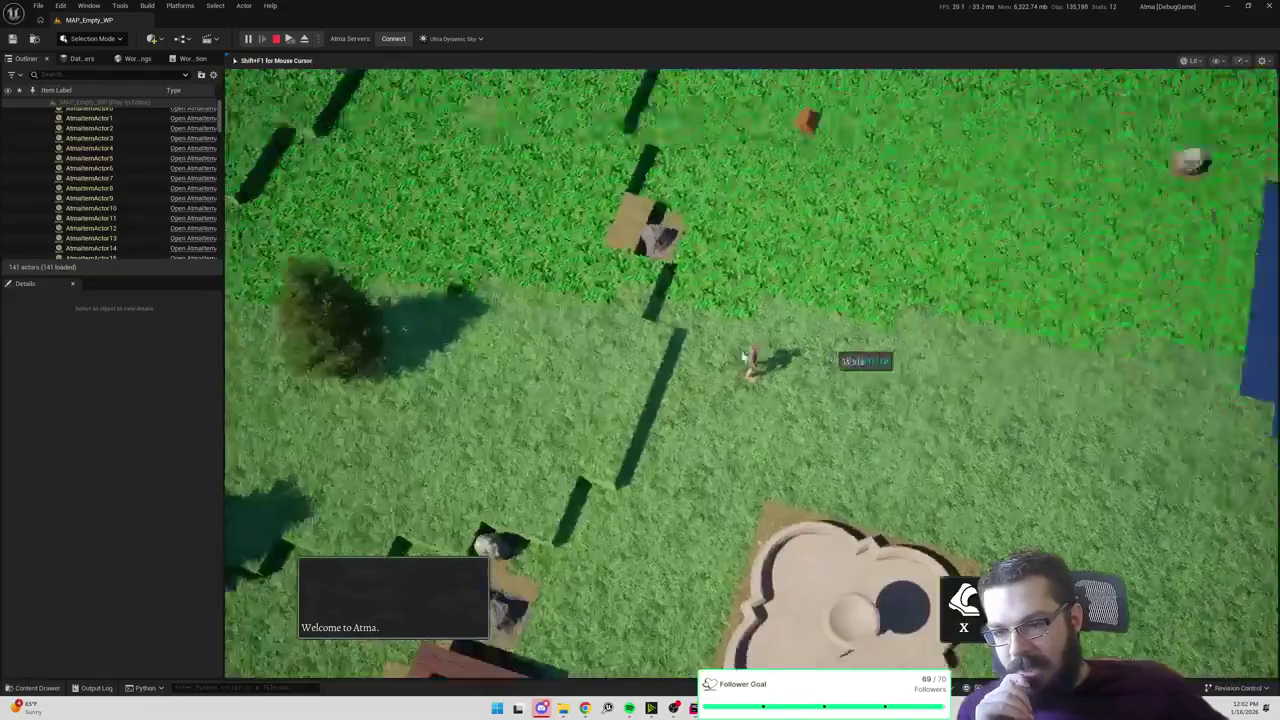
scroll(744, 356, down, 3)
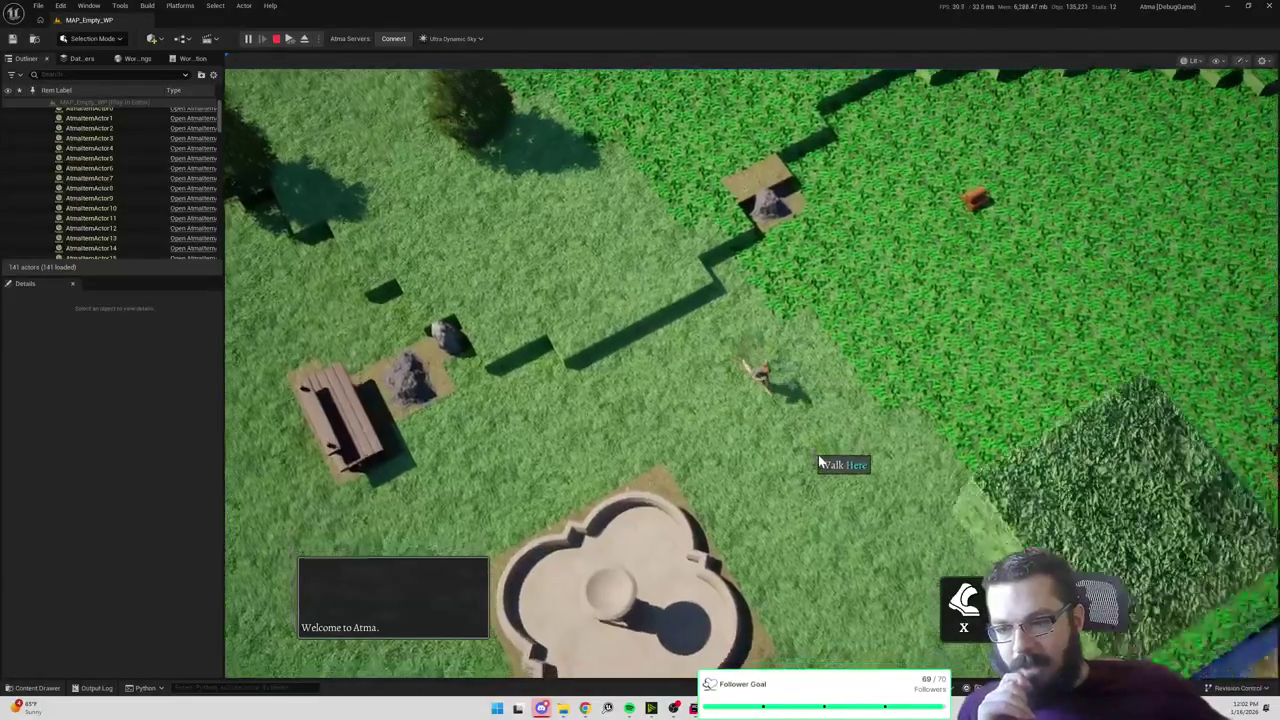
scroll(714, 214, up, 2)
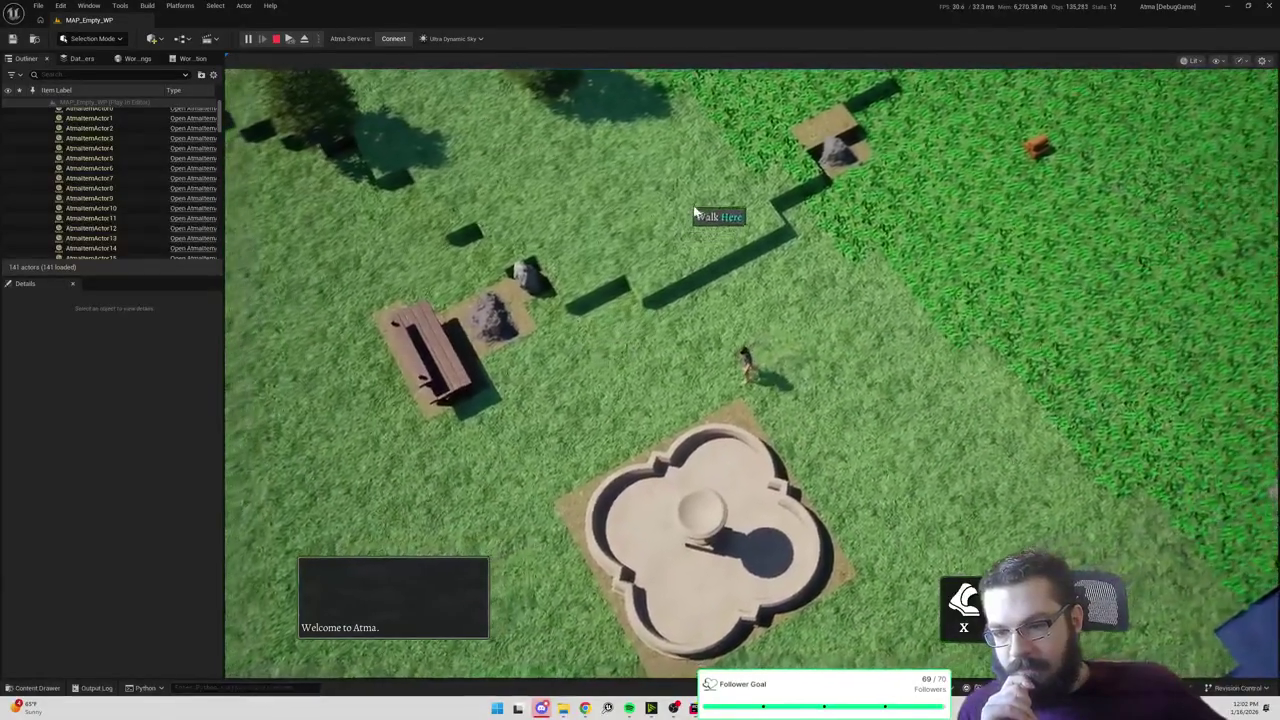
scroll(697, 250, up, 2)
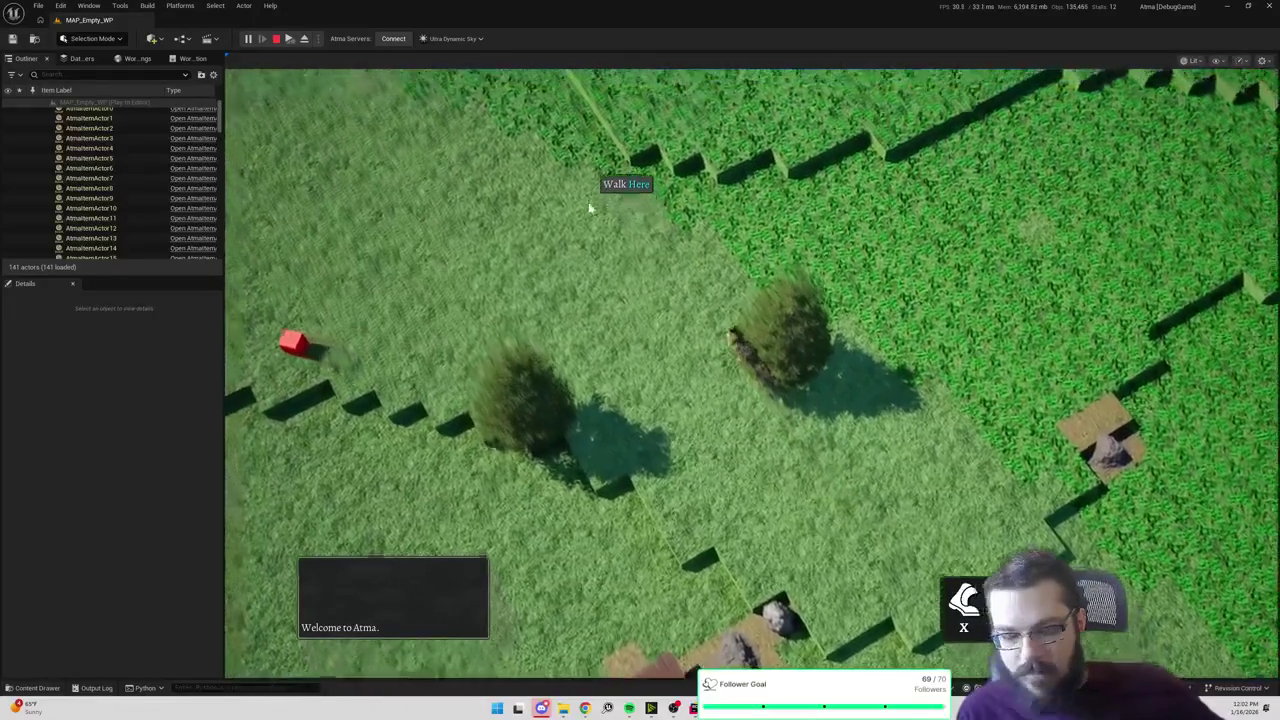
key(alt+8)
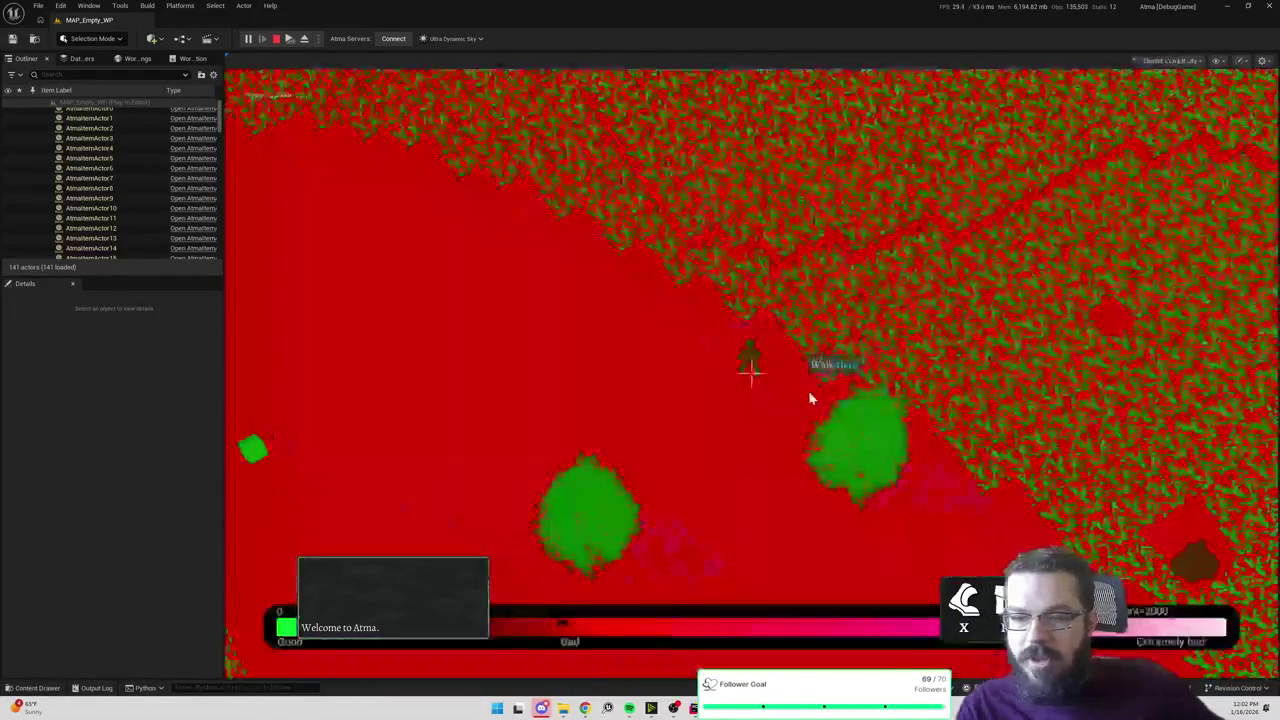
key(alt+4)
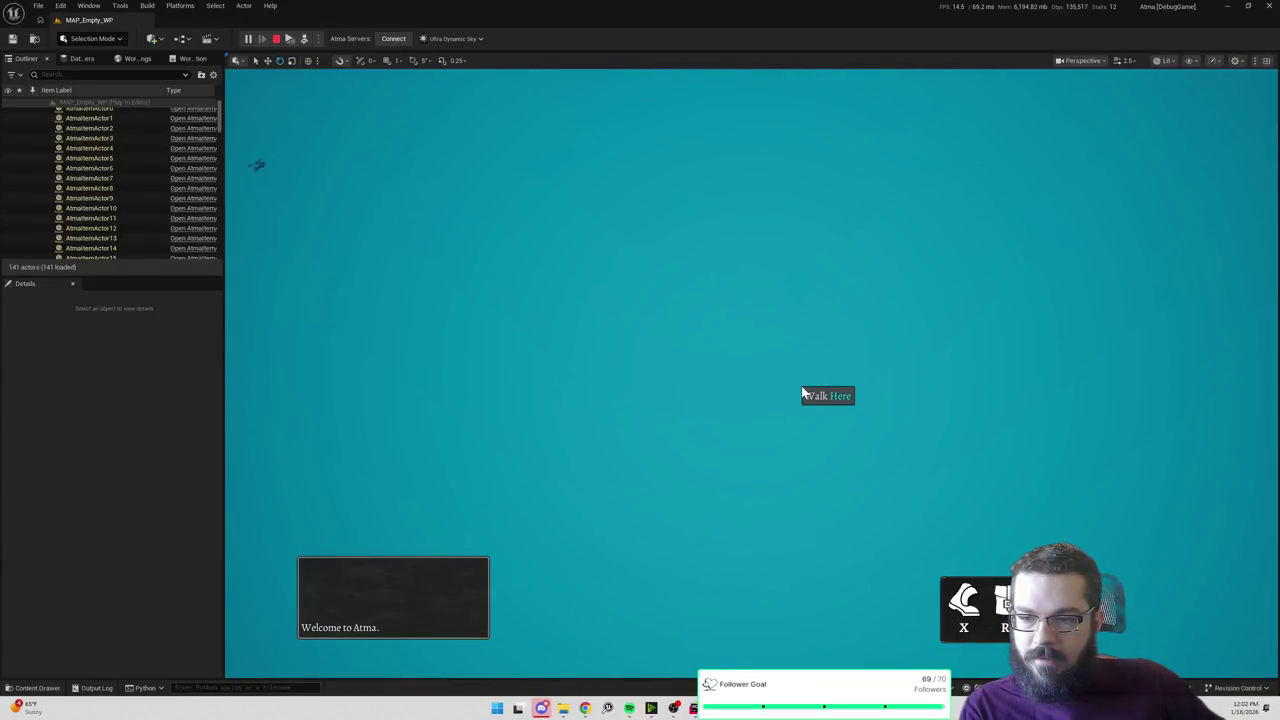
Step: Zoom the camera in close on the character and stop the play session
scroll(770, 408, up, 6)
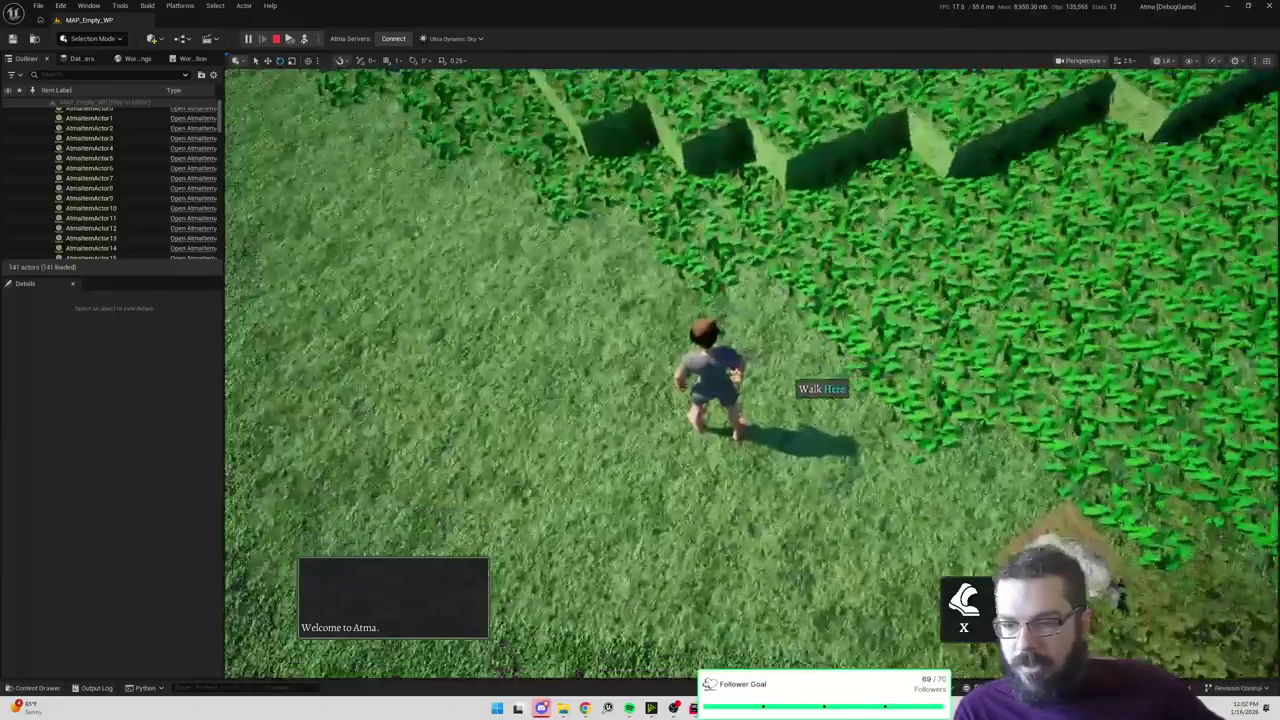
scroll(796, 386, up, 4)
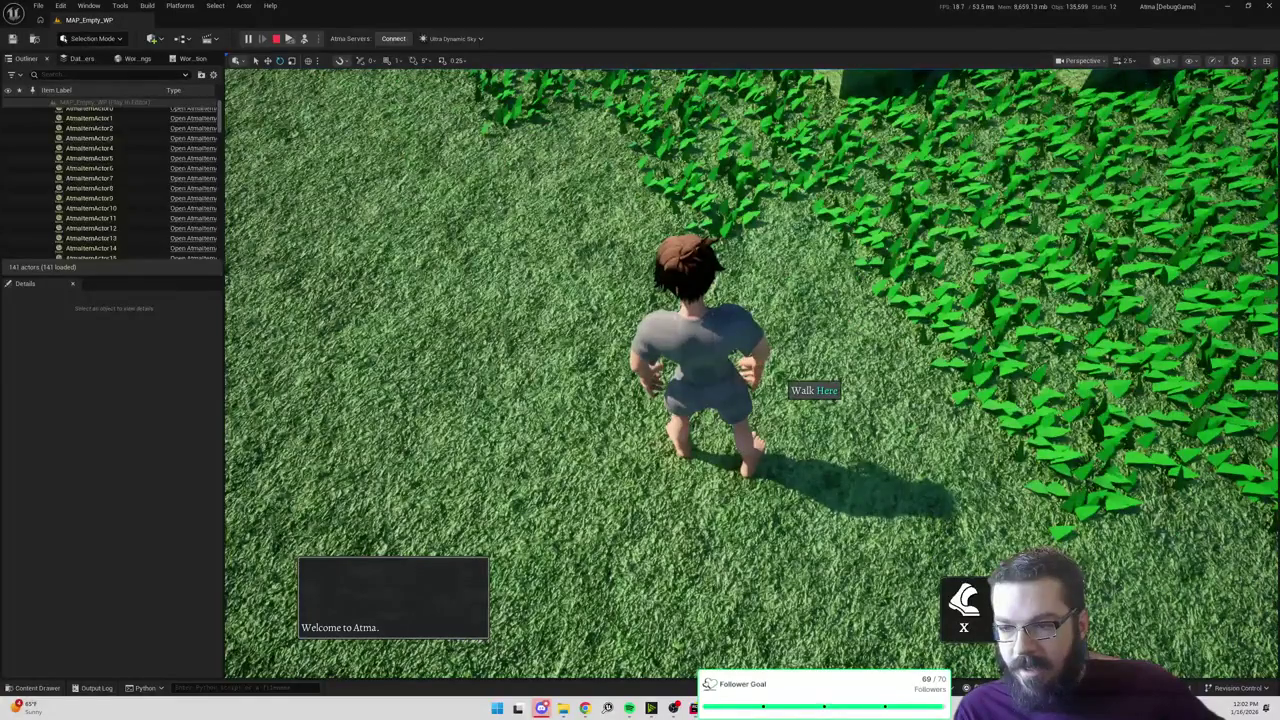
scroll(786, 384, up, 3)
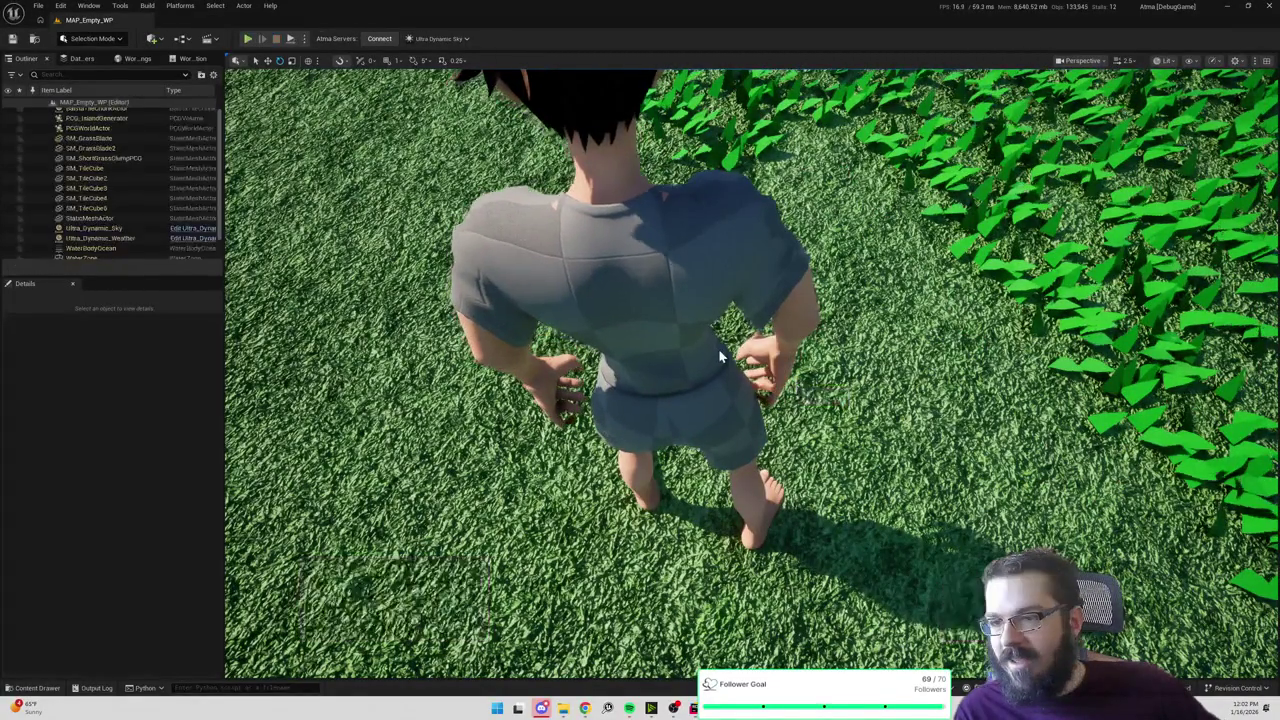
key(Escape)
Step: Search 'player1' in the Content Drawer, open SK_Player1, close the animation preview, reopen the drawer
key(ctrl+space)
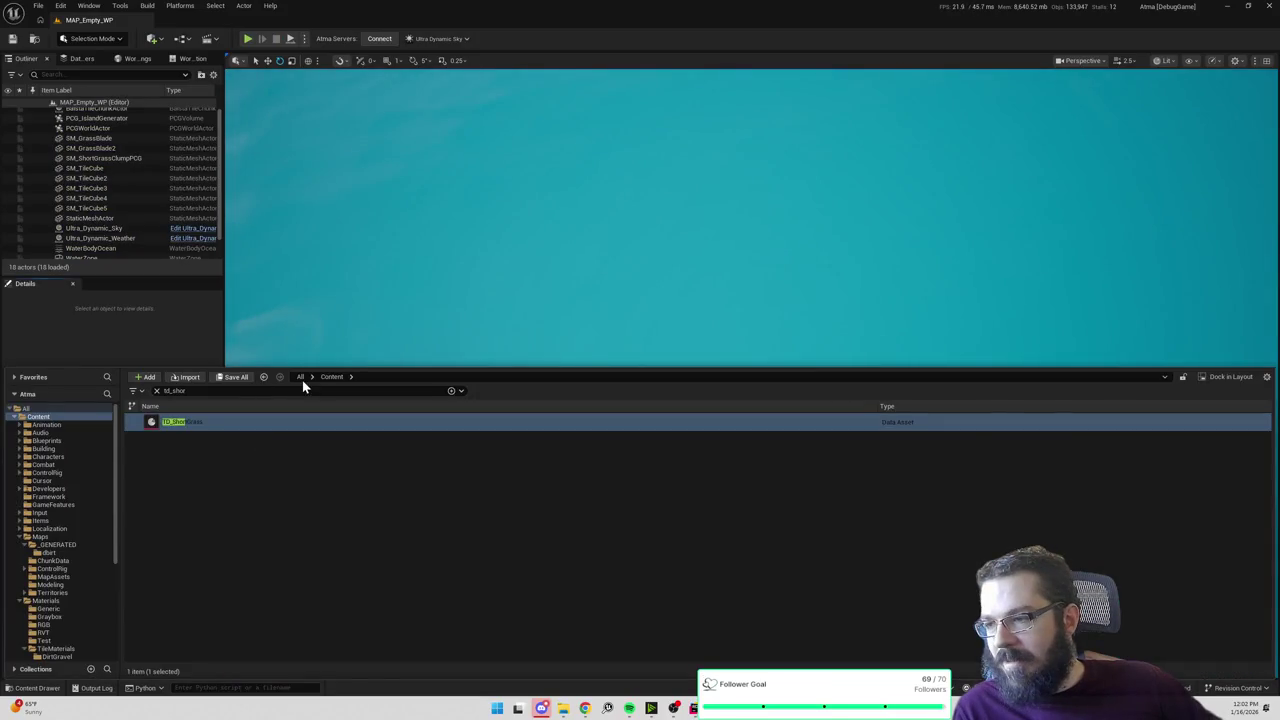
text(player1)
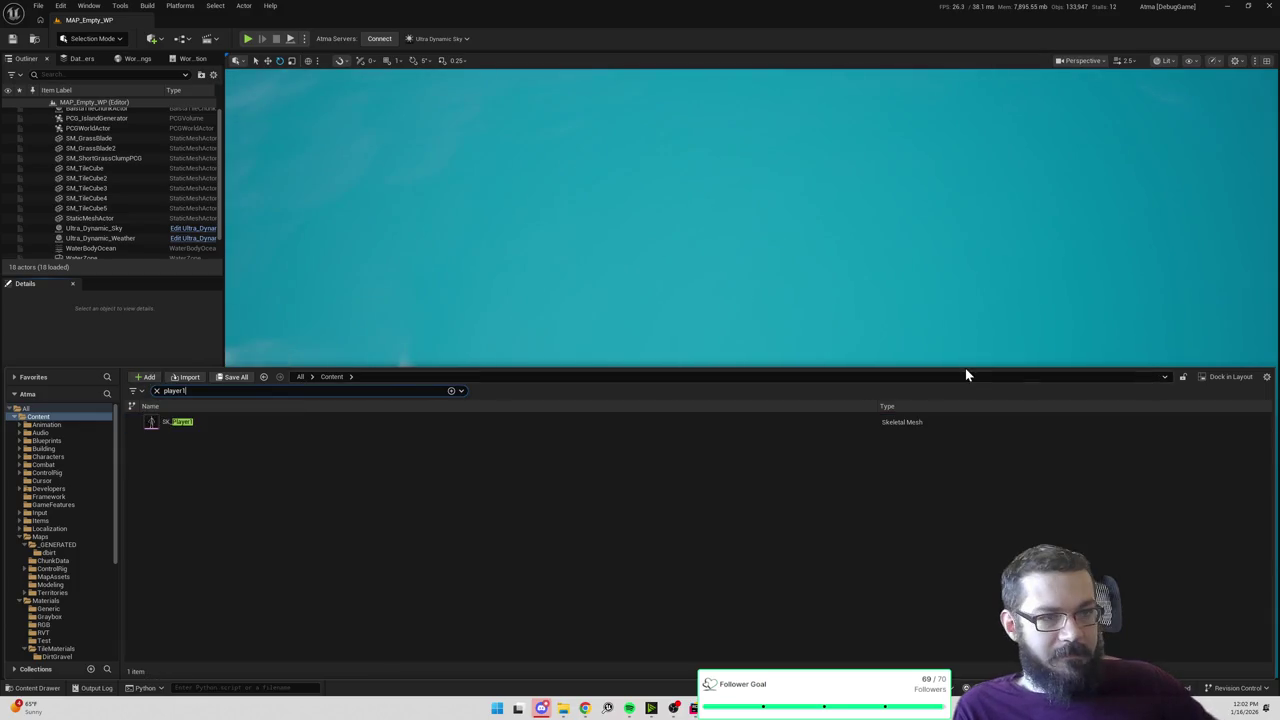
double_click(154, 429)
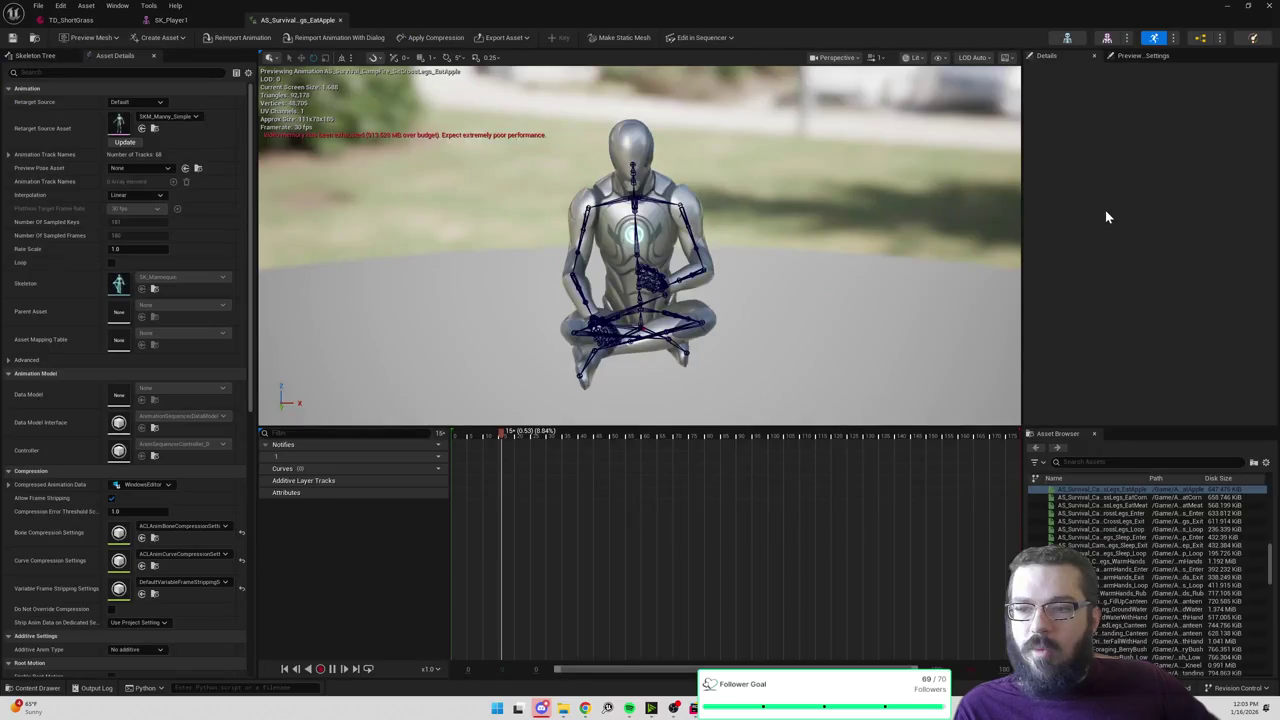
click(343, 20)
key(ctrl+space)
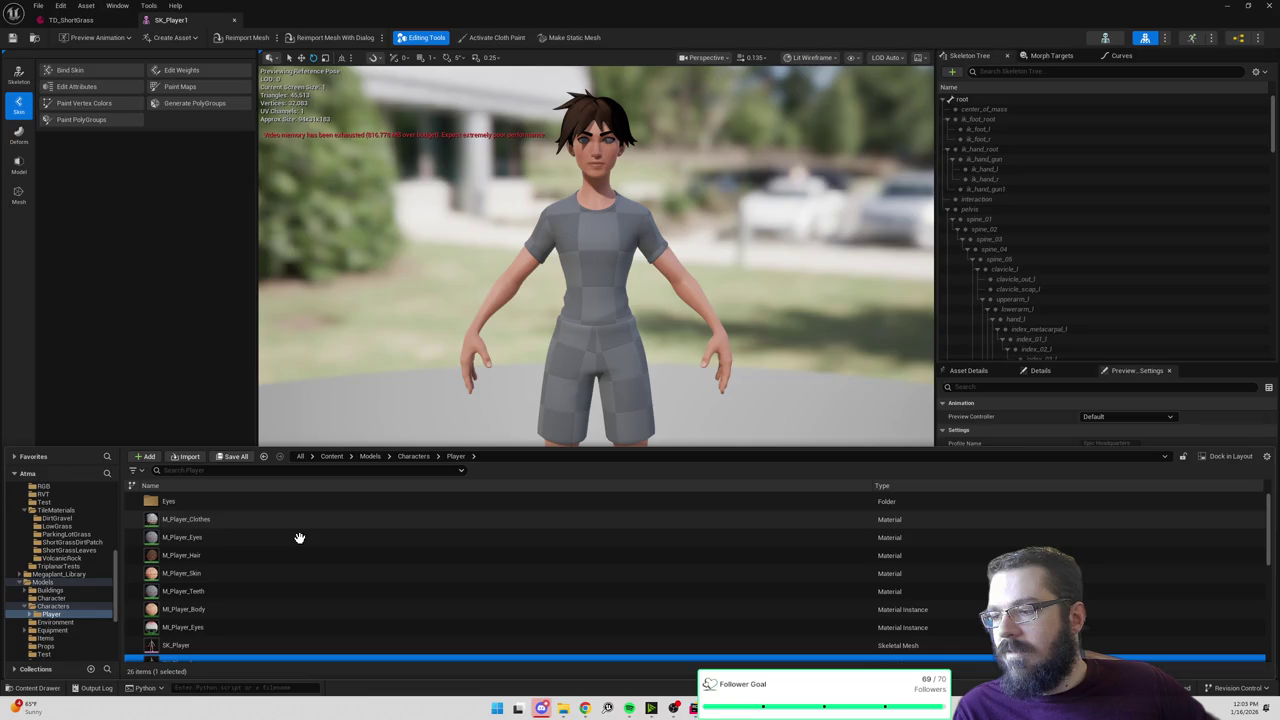
Step: Hide the Content Drawer and switch from the Curves tab back to the Skeleton Tree
click(464, 190)
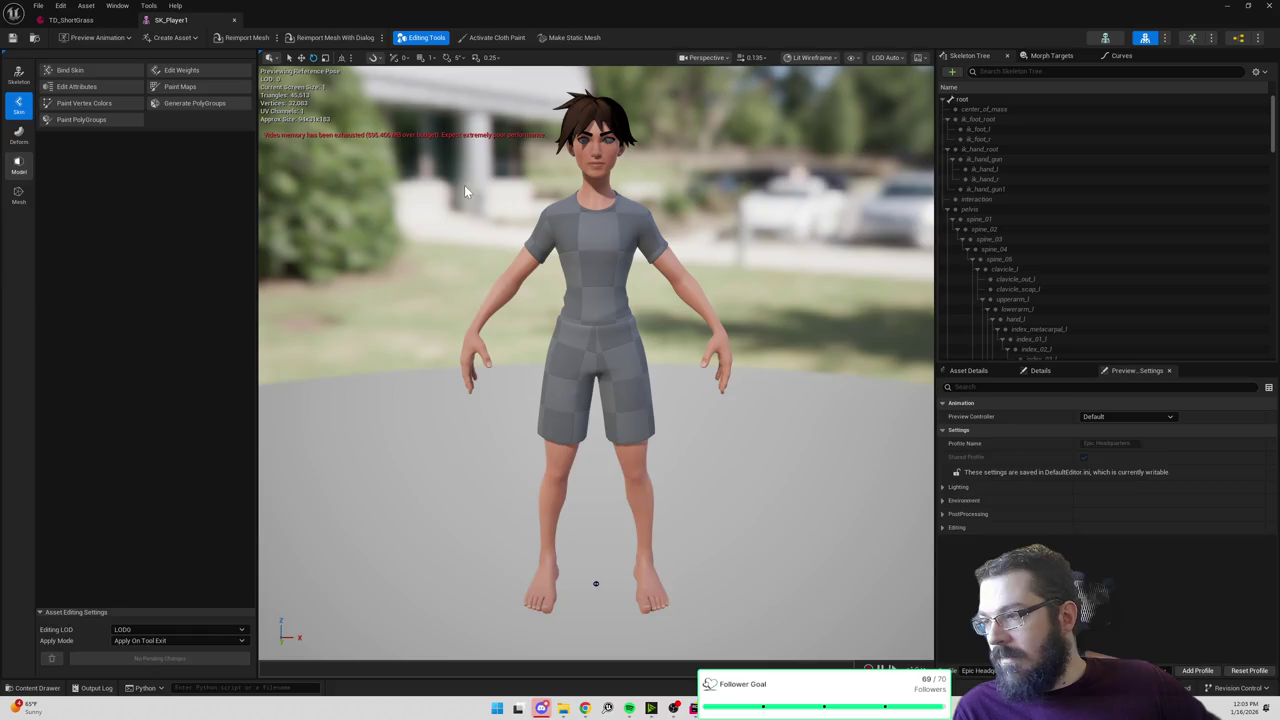
click(1136, 58)
click(966, 57)
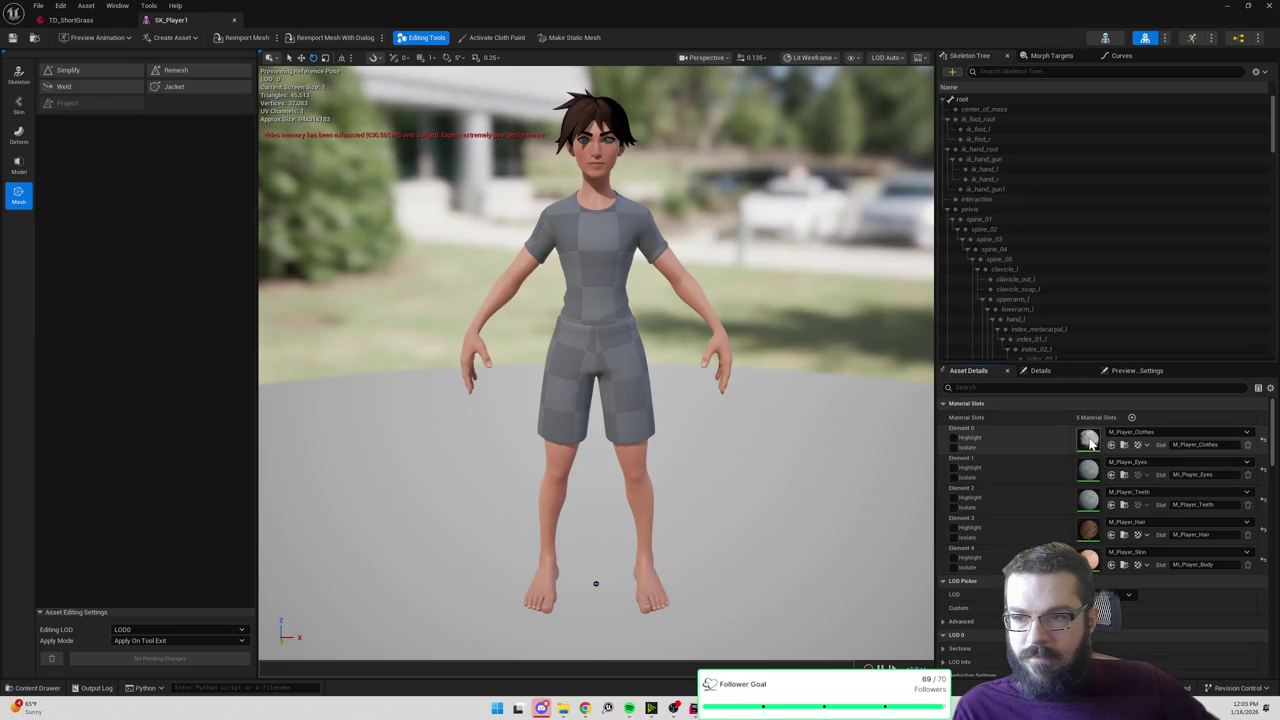
Step: Open the M_Player_Clothes material, then set Element 0 back to M_Player_Clothes
double_click(1089, 440)
scroll(892, 380, down, 2)
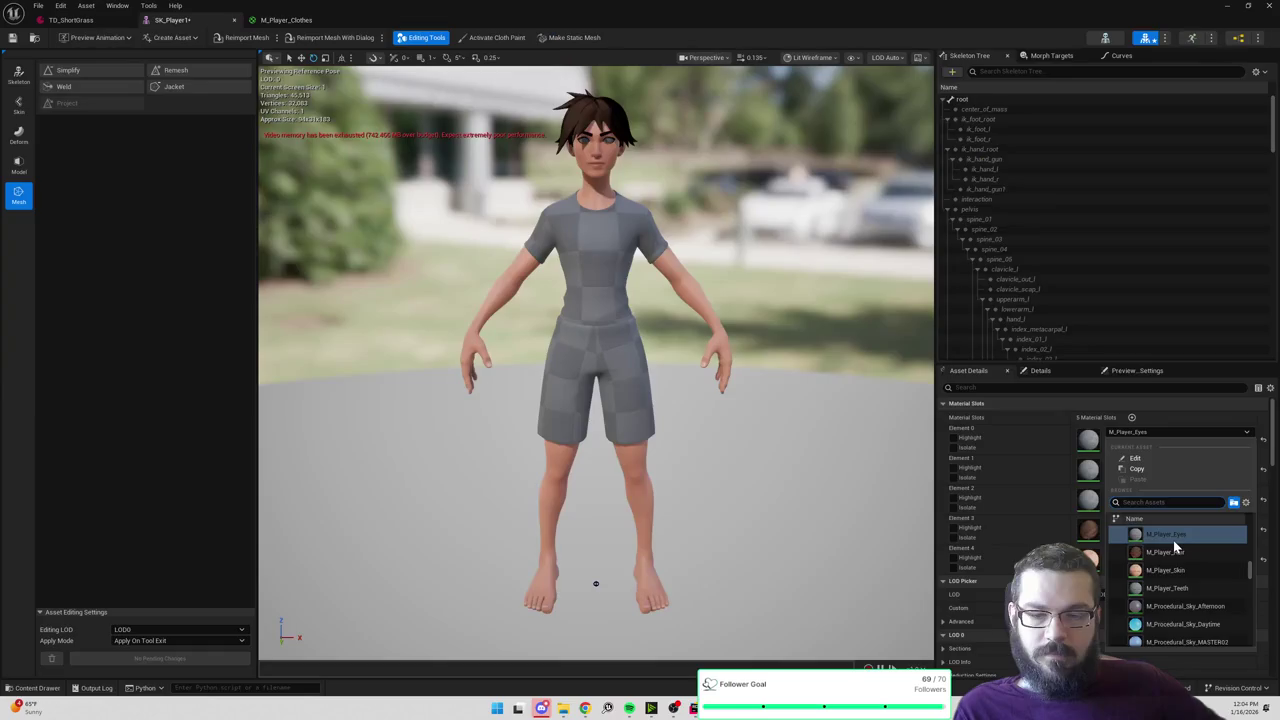
scroll(1175, 545, up, 2)
click(1180, 549)
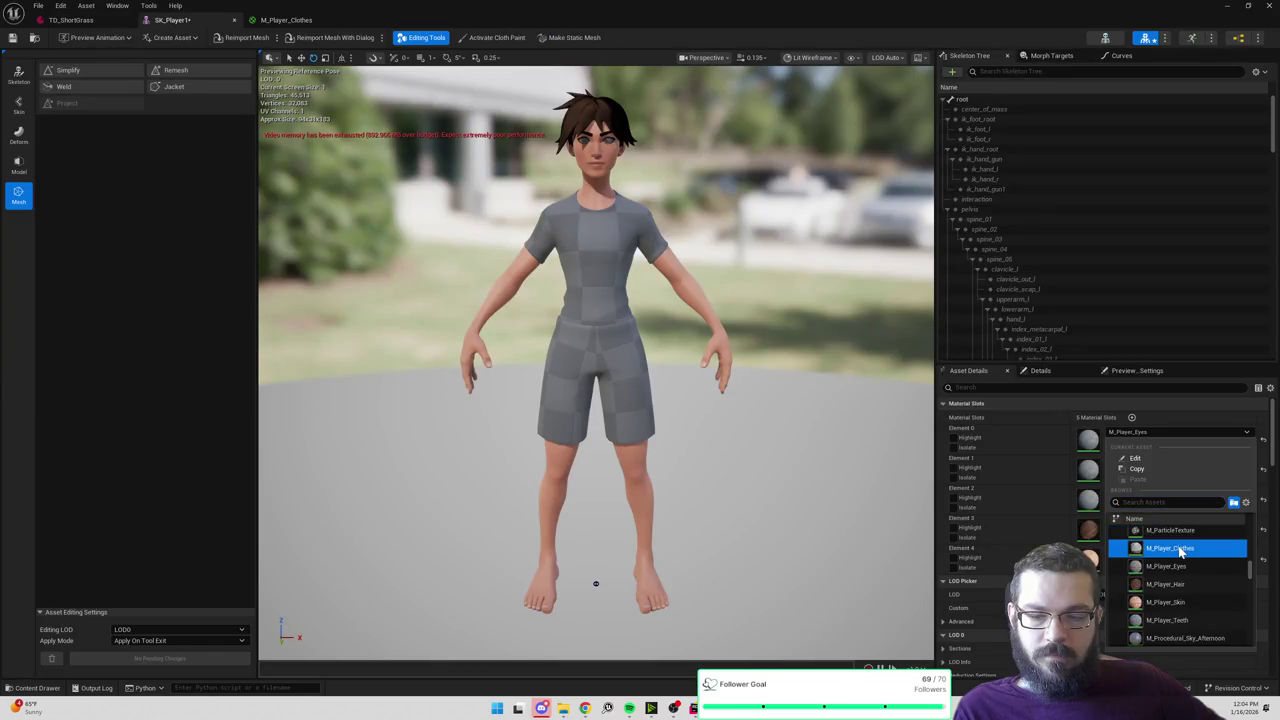
click(1180, 549)
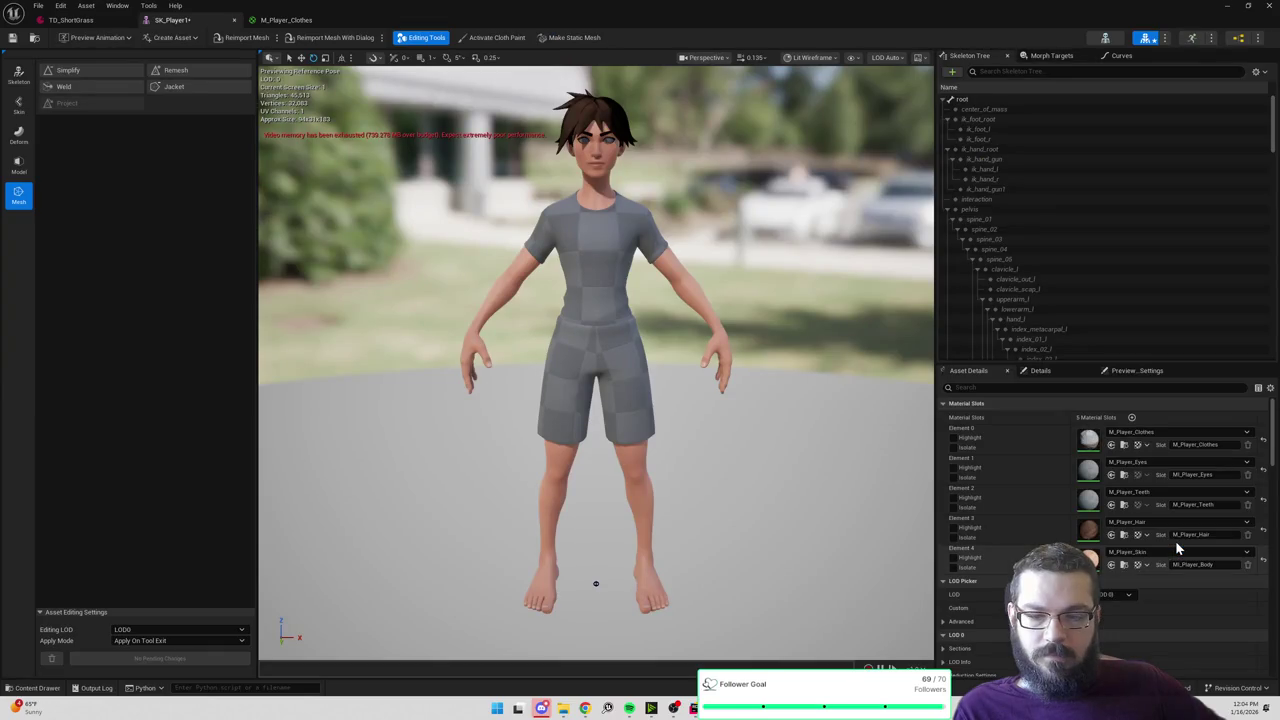
Step: Highlight Element 0's parts and assign it M_Player_Teeth via a 'teet' search
click(952, 438)
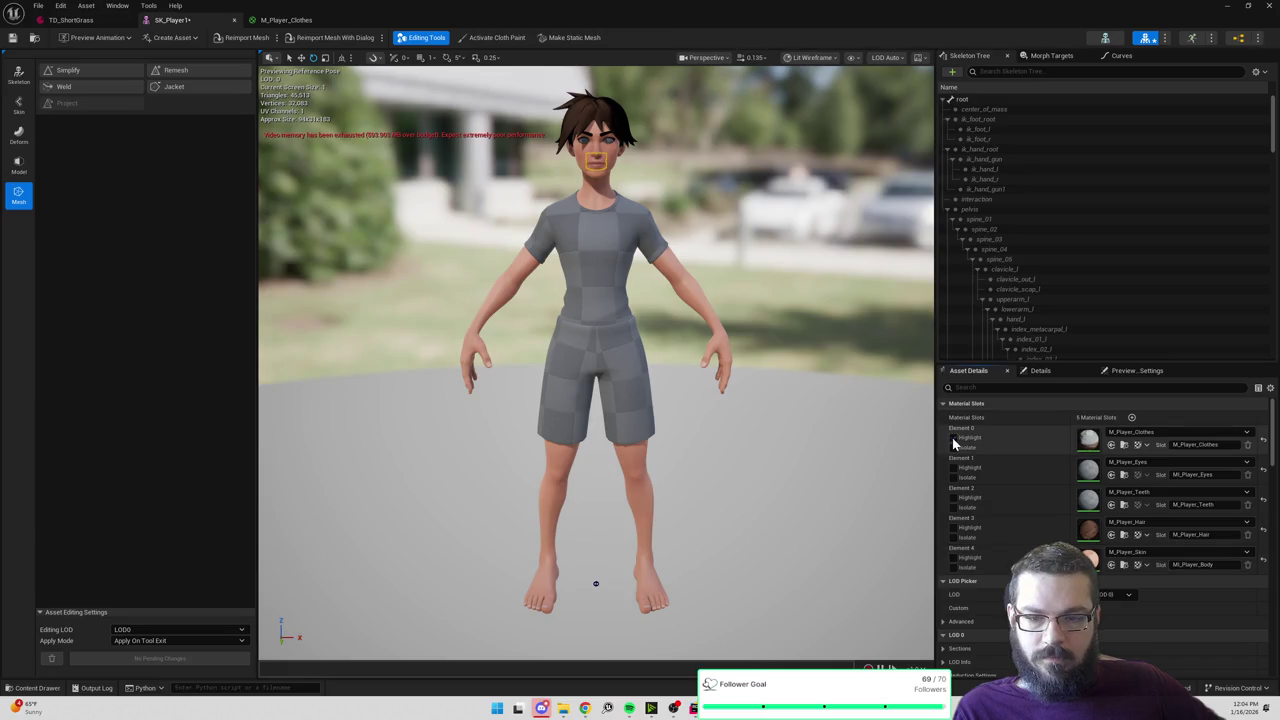
click(1136, 433)
text(teet)
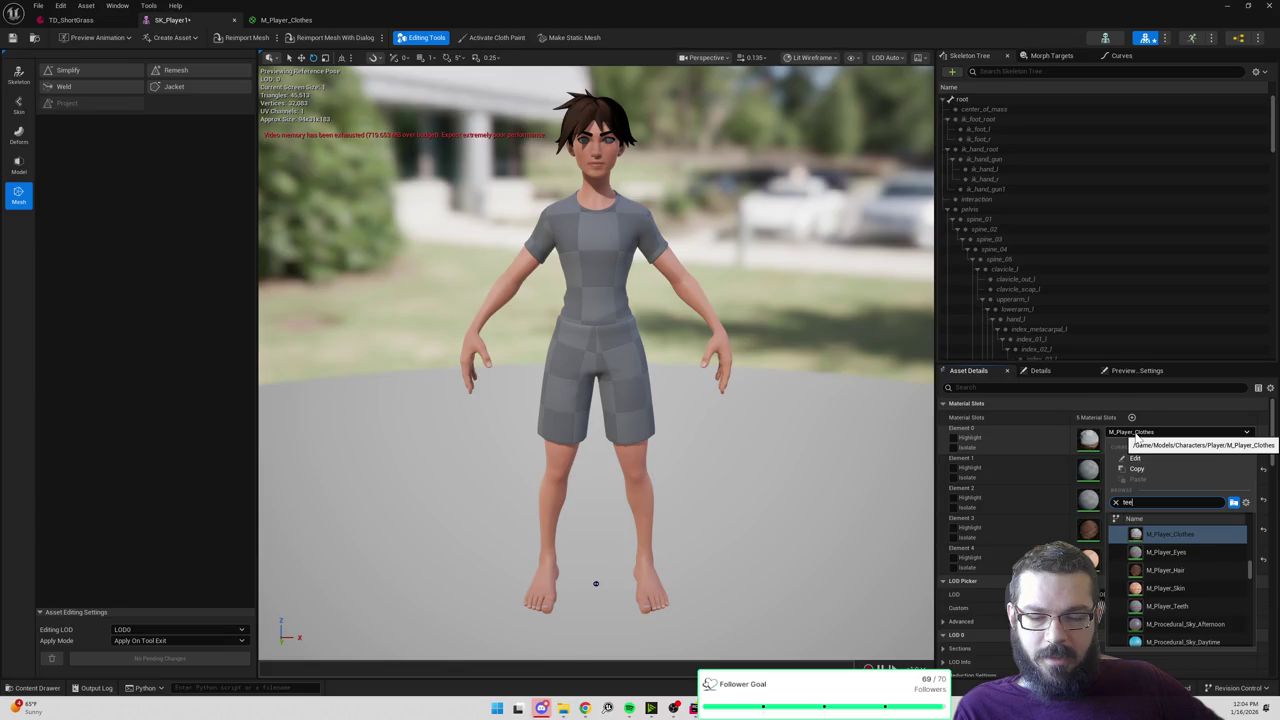
key(Return)
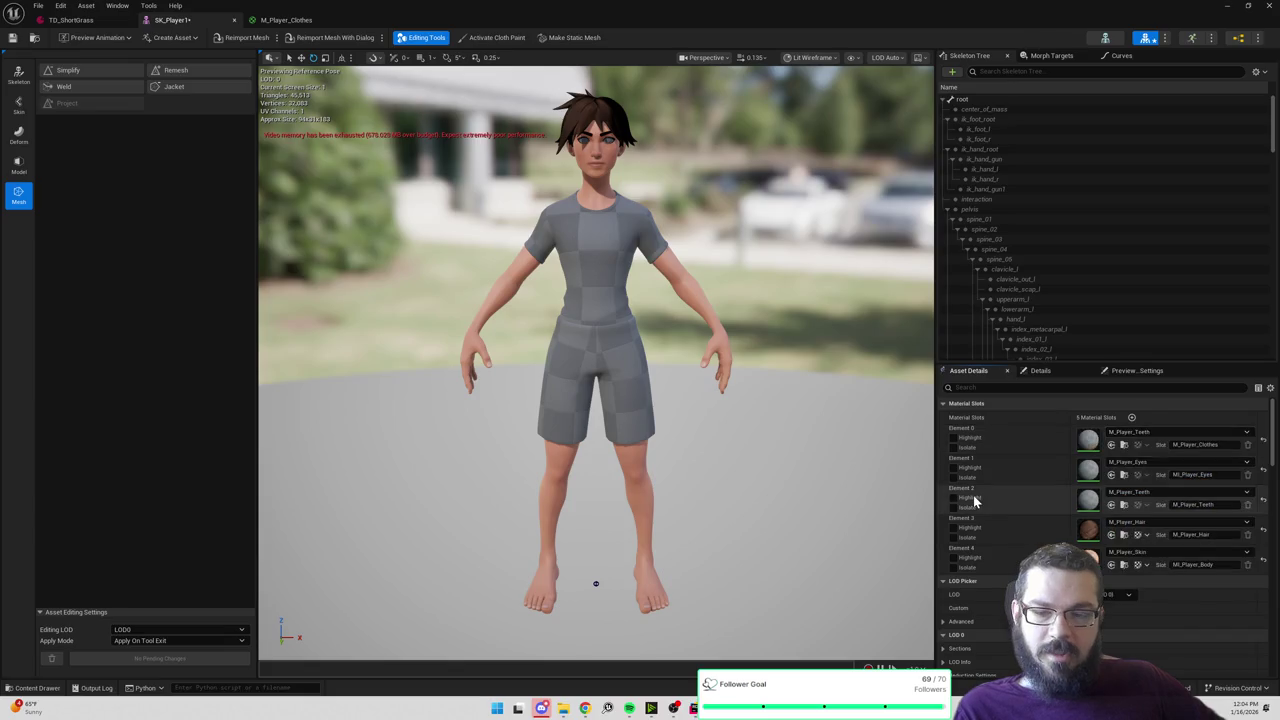
Step: Search 'cloth' and assign M_Player_Clothes to the Element 1 slot
click(1134, 492)
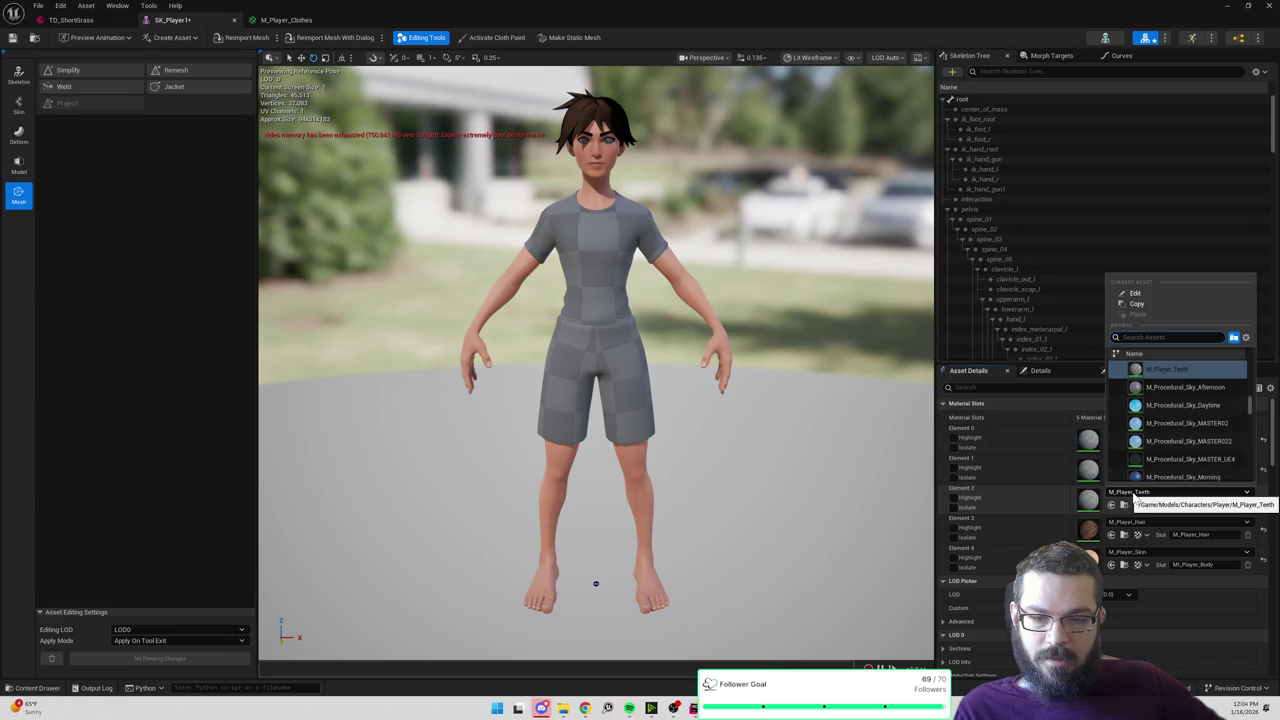
click(1178, 461)
text(cloth)
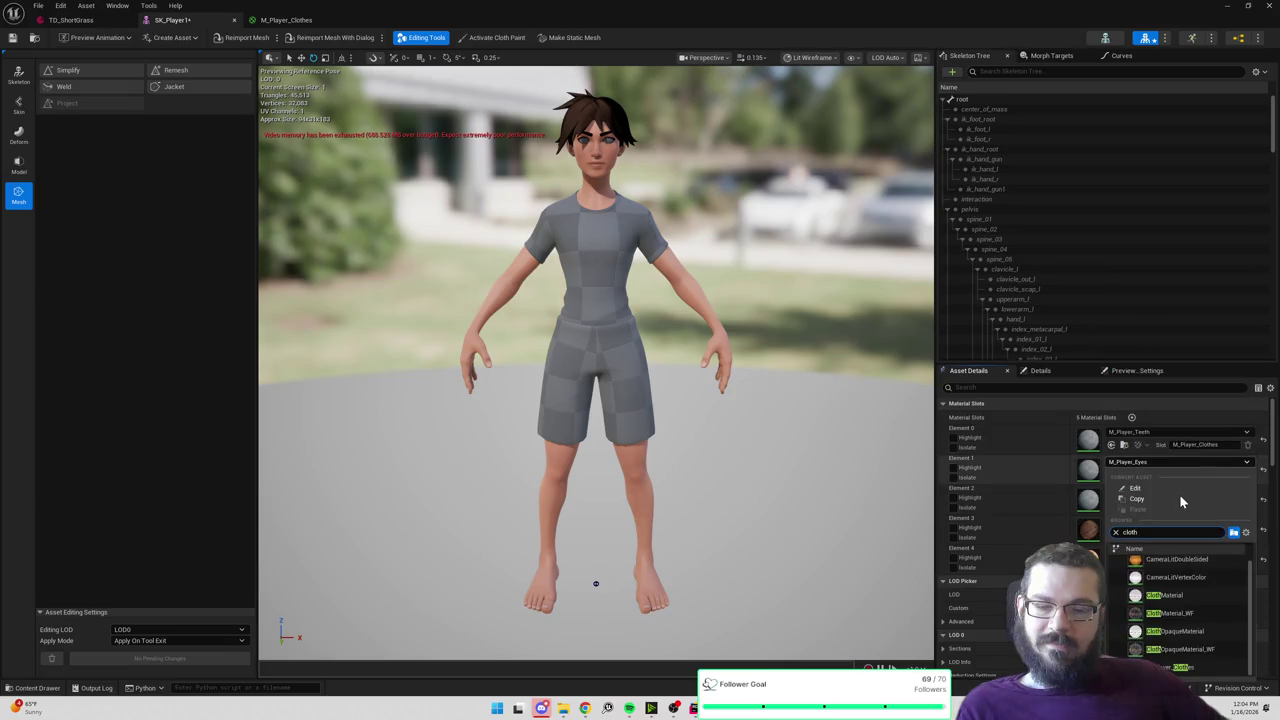
click(1178, 666)
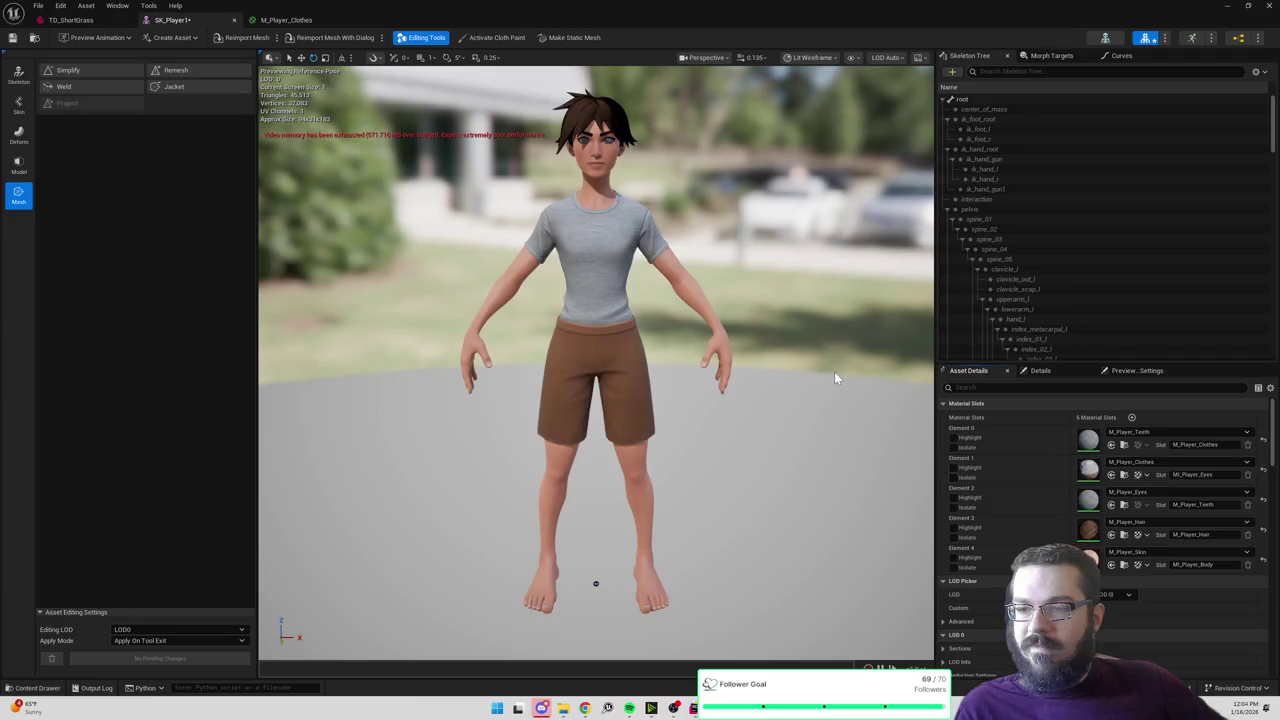
Step: Test-play the level, walking the character to a grass spot and zooming, then stop
key(alt+Tab)
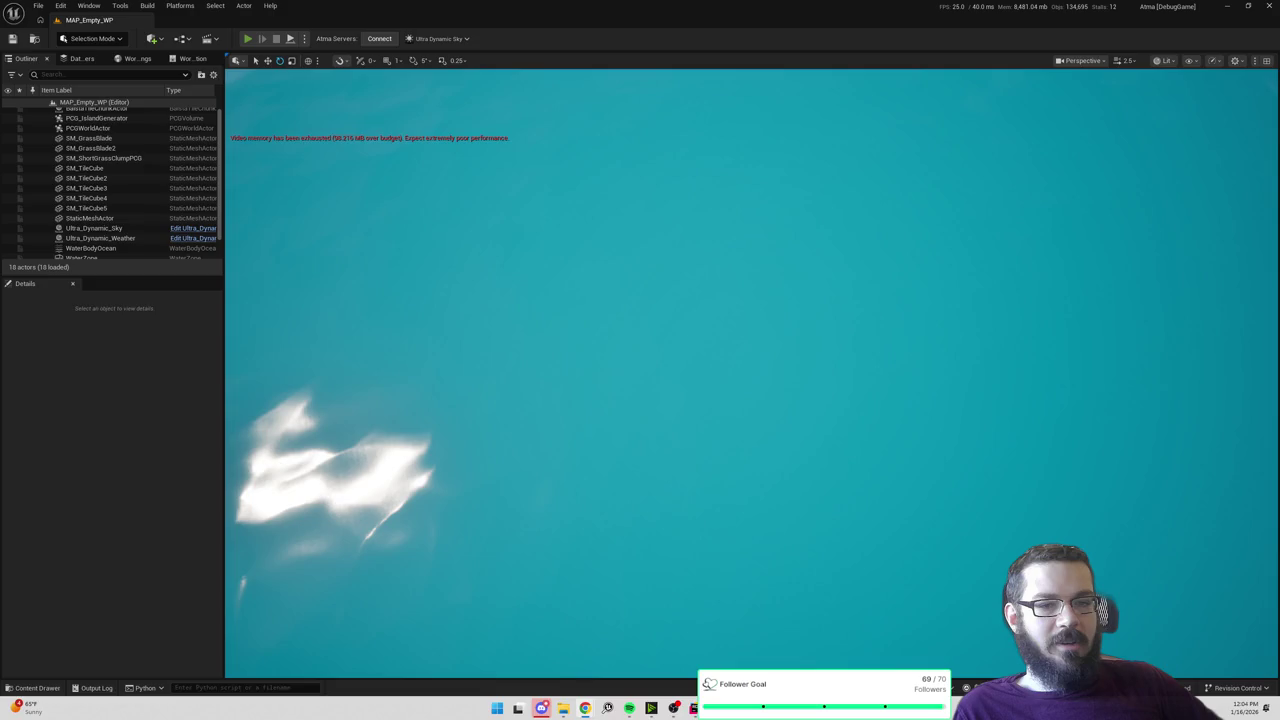
key(alt+p)
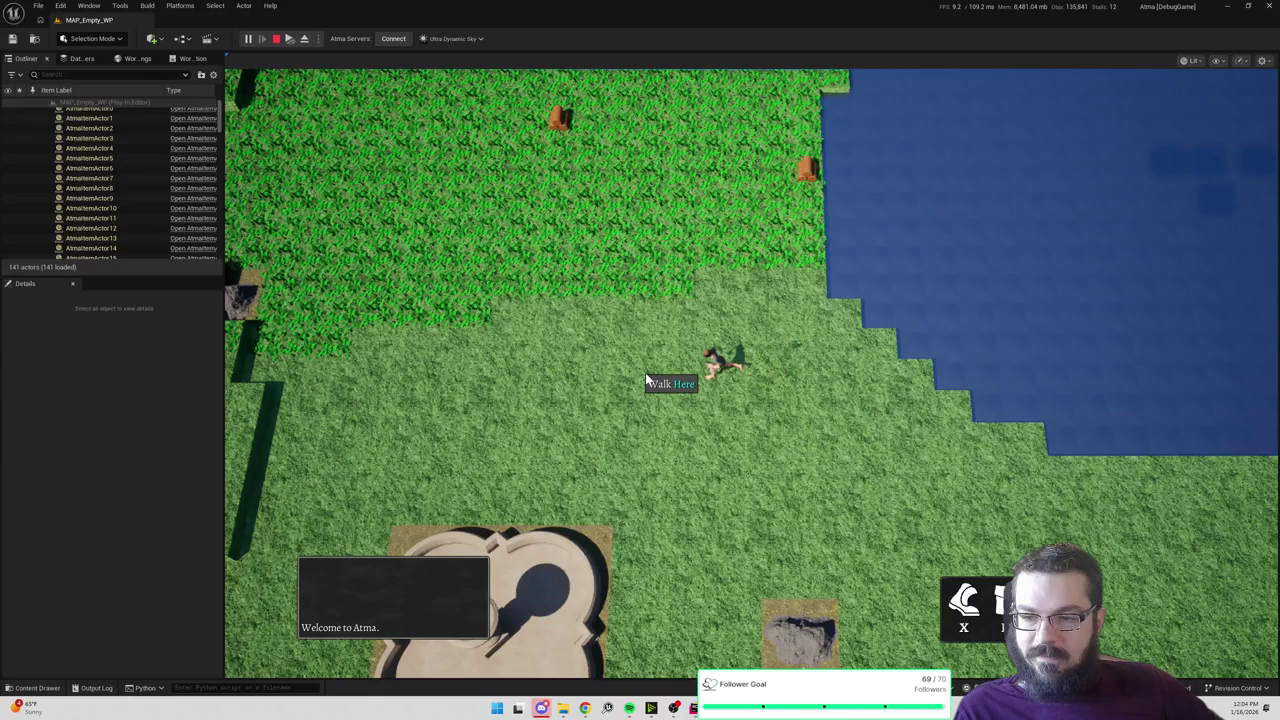
click(646, 377)
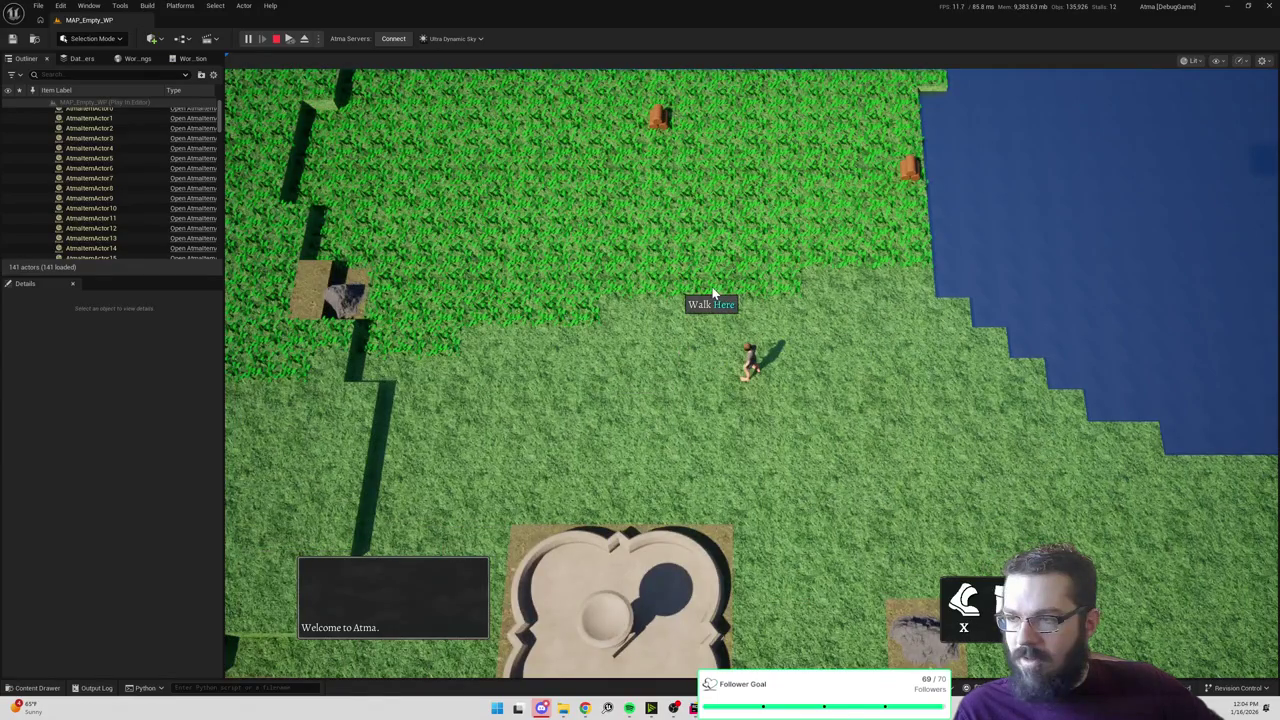
scroll(713, 292, down, 3)
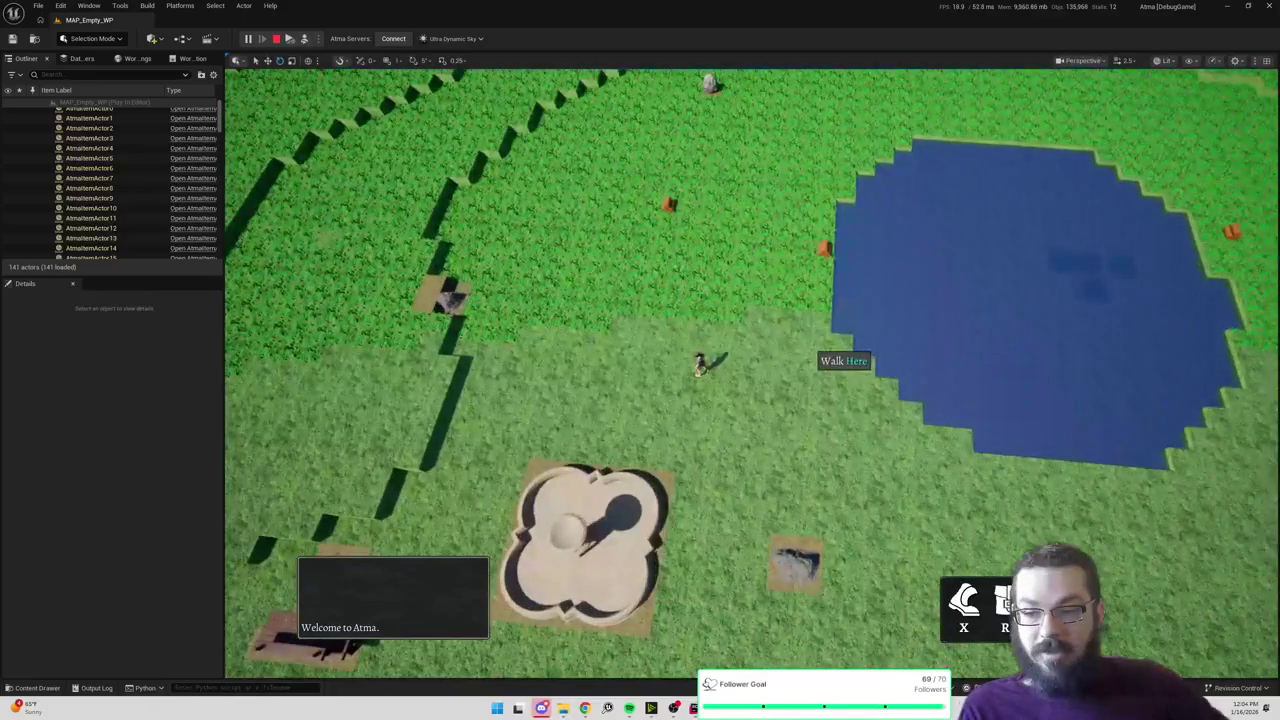
scroll(831, 351, up, 3)
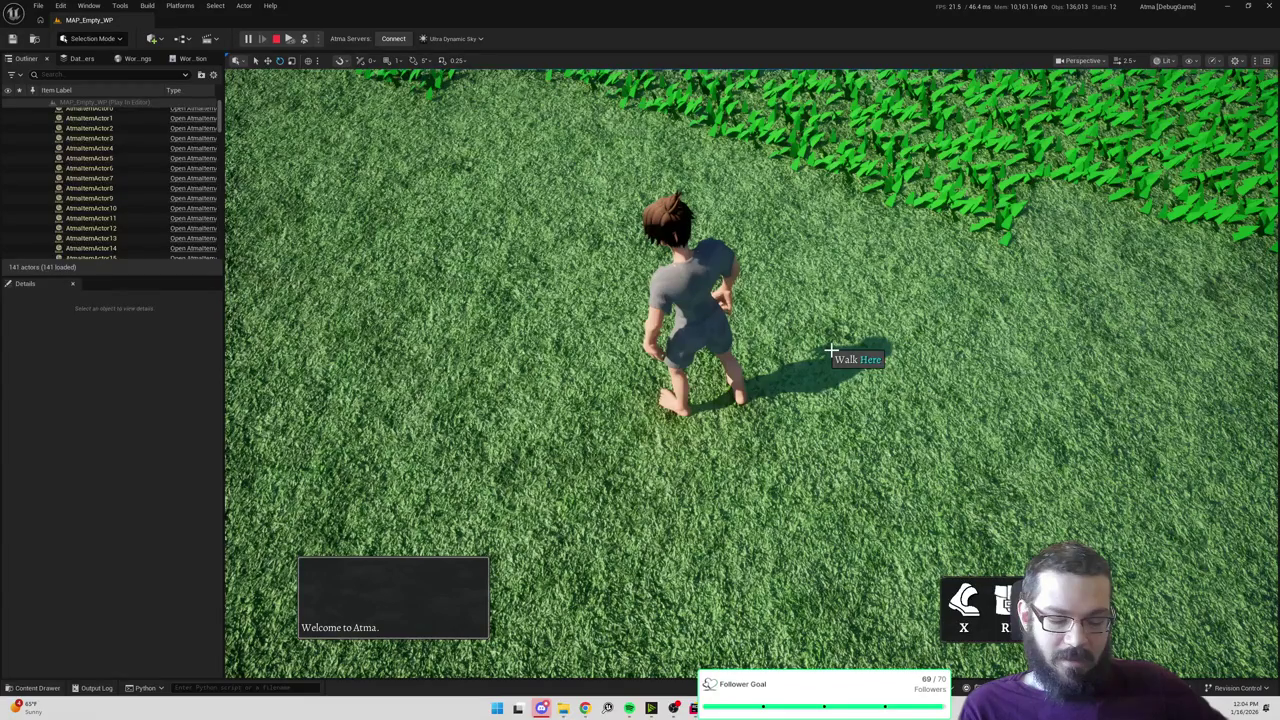
key(Escape)
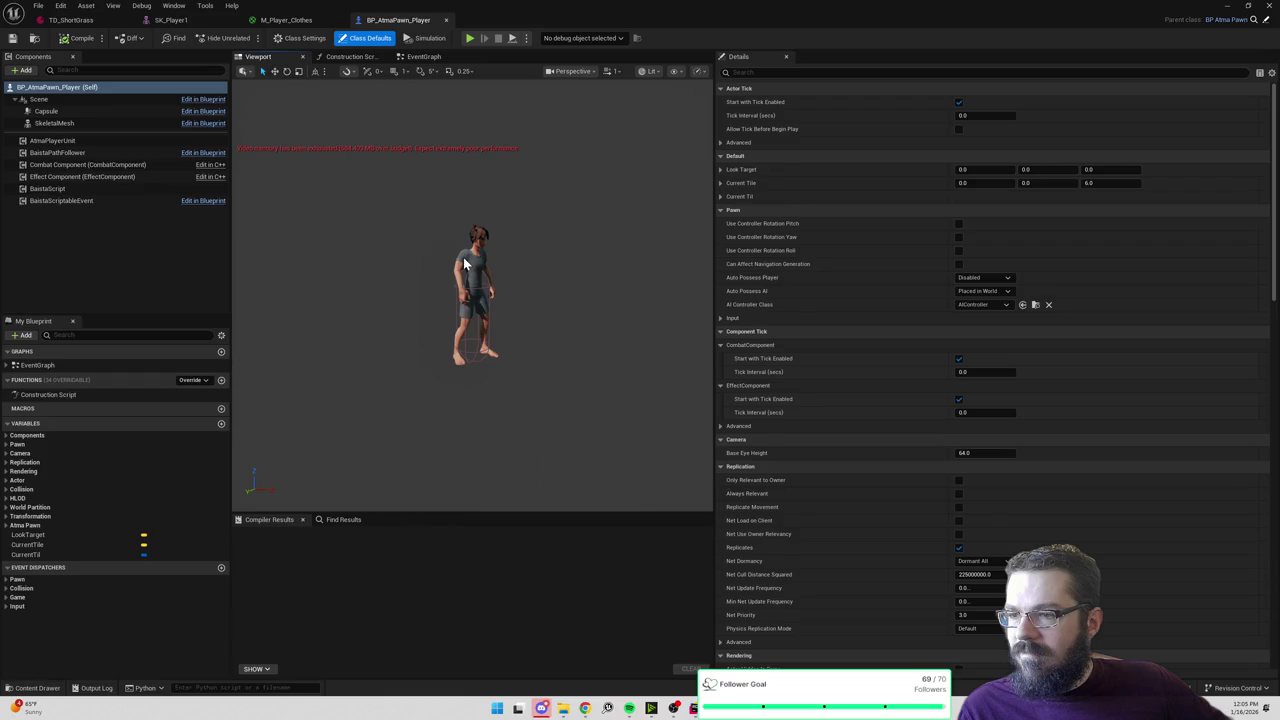
Step: Set the SkeletalMesh component's Element 1 material to M_Player_Clothes and save the Blueprint
click(463, 263)
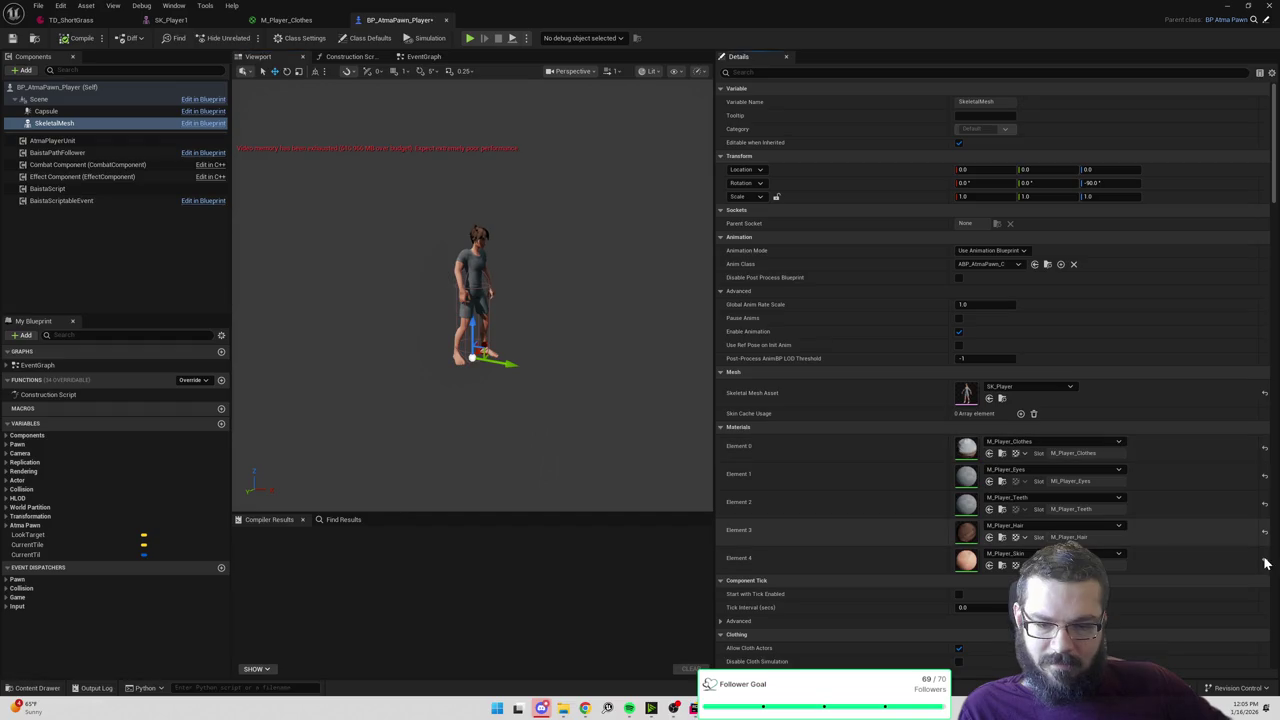
click(1013, 499)
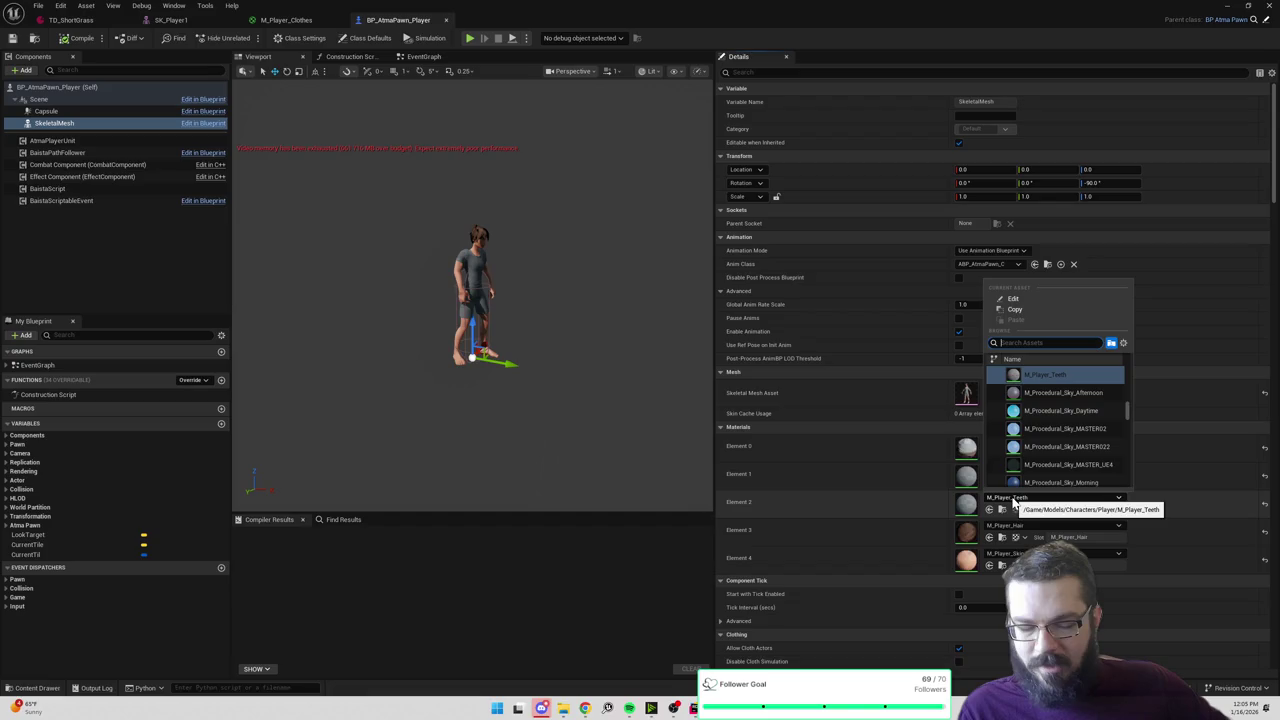
click(1035, 471)
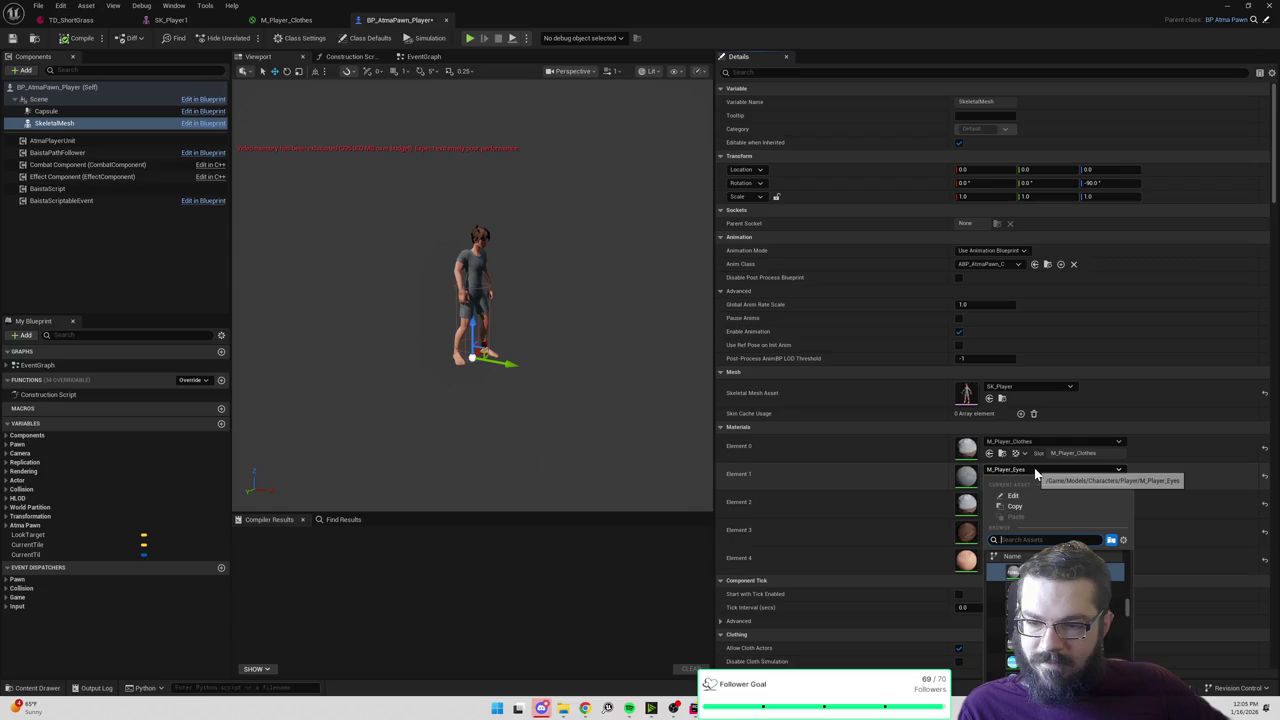
click(1050, 571)
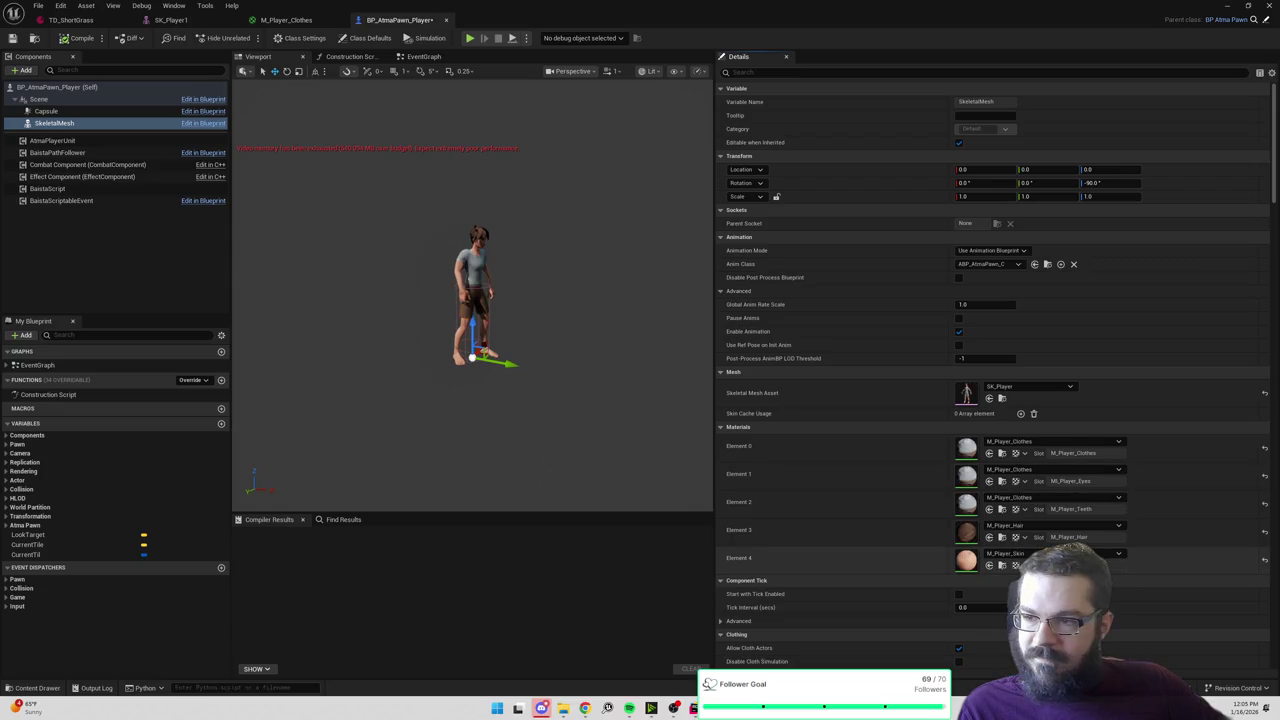
key(ctrl+s)
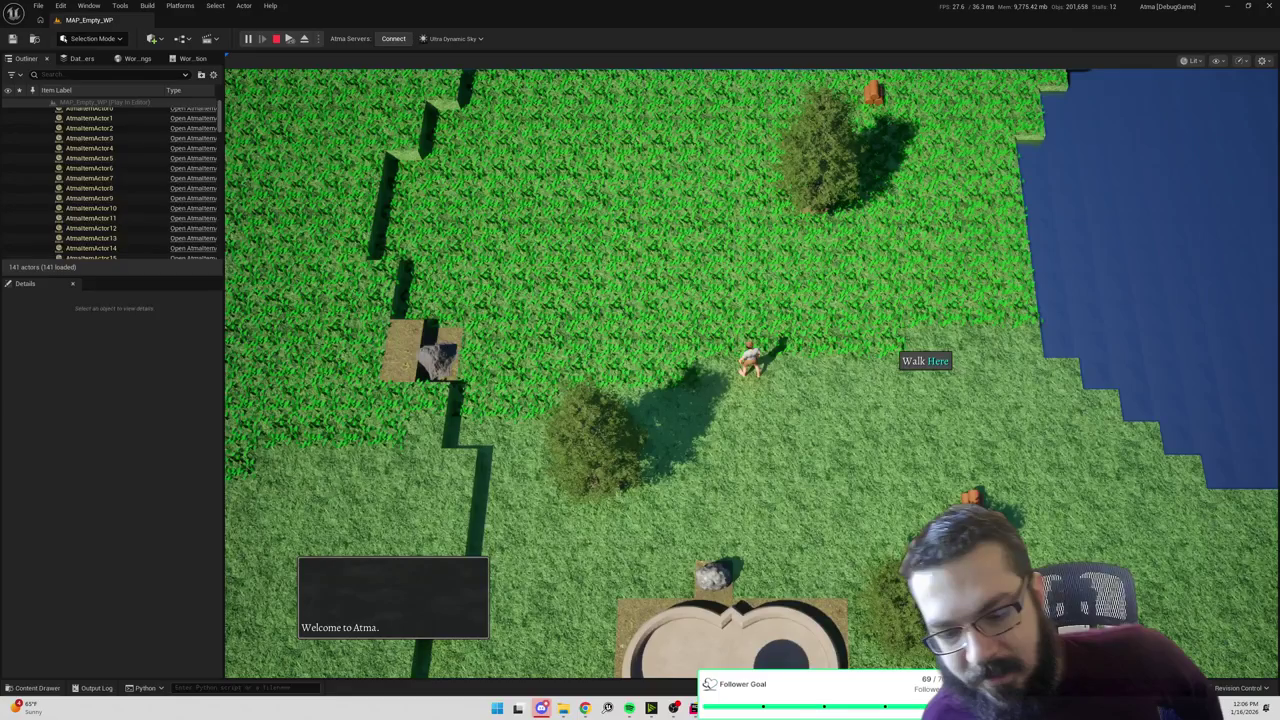
Step: Zoom the game camera out and back in, then open the viewport's Lit view-mode list
scroll(806, 358, down, 3)
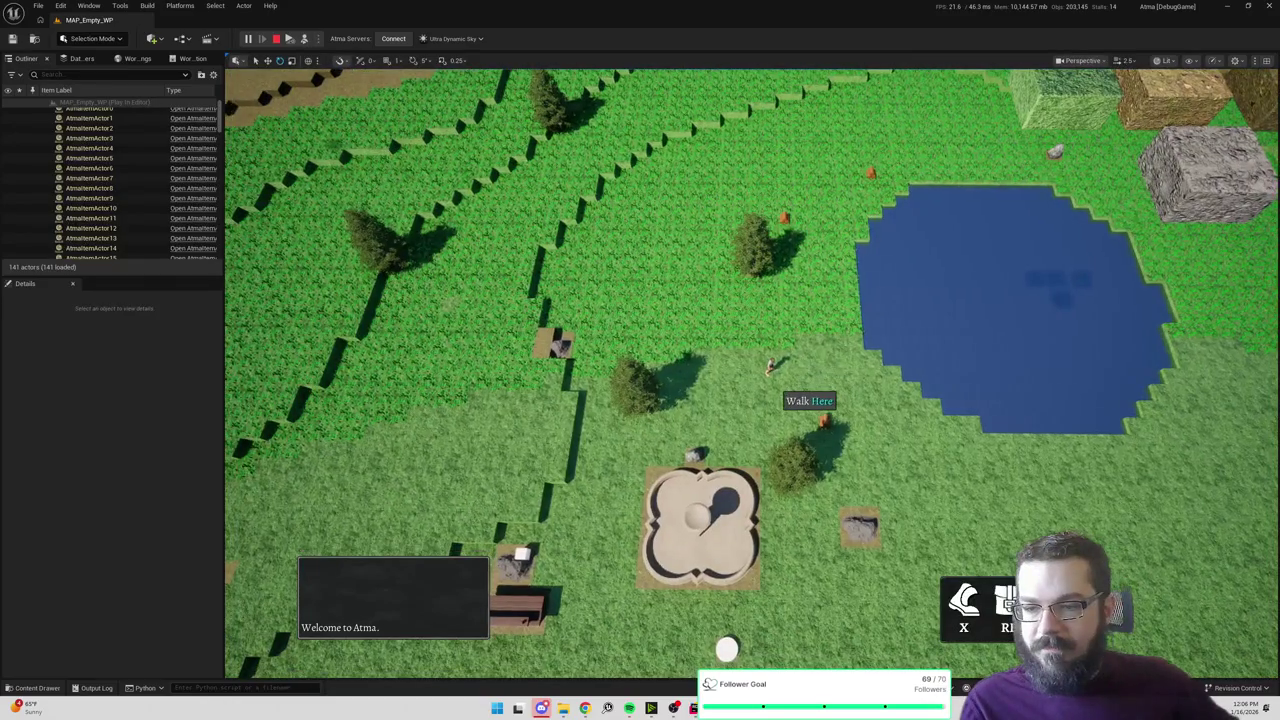
scroll(797, 395, up, 3)
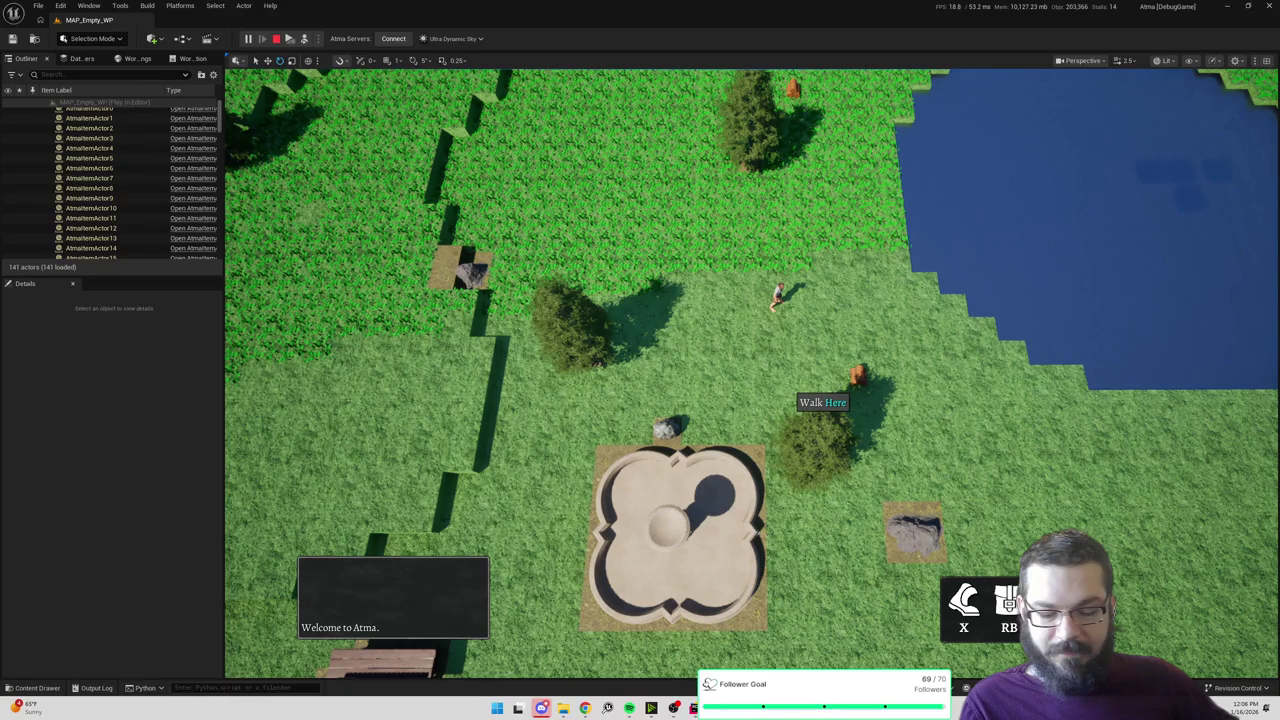
click(1162, 61)
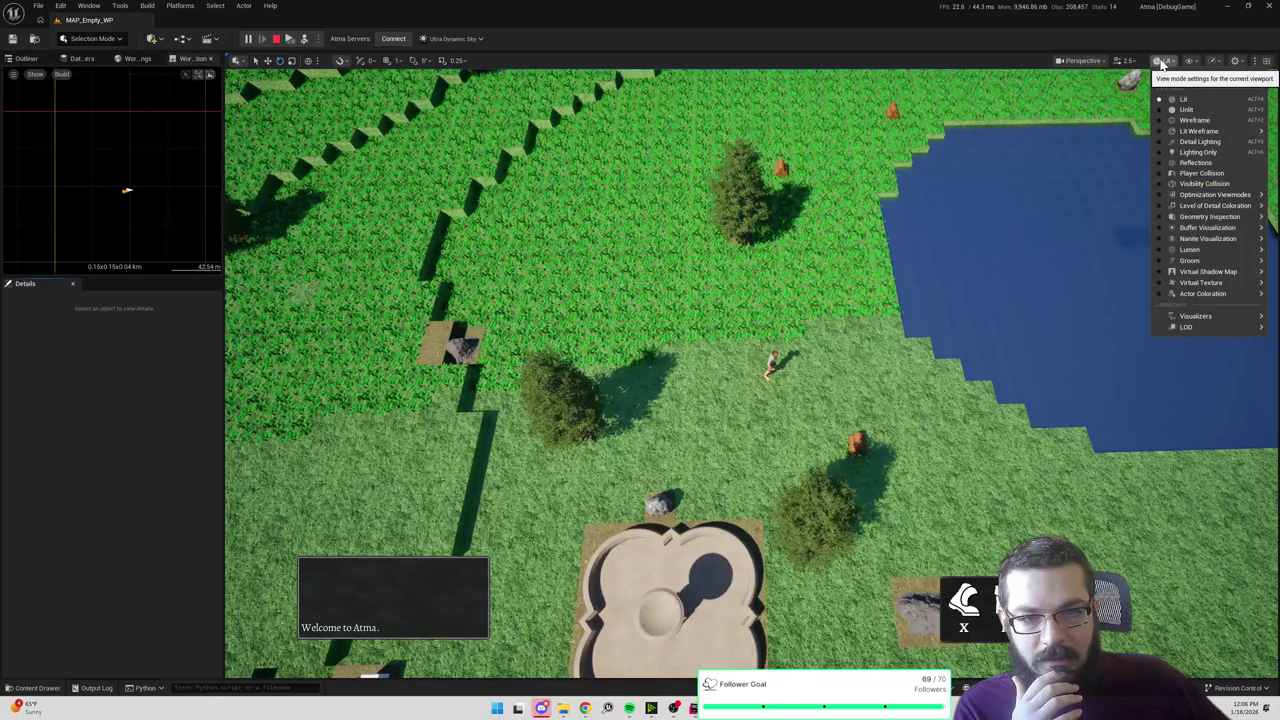
Step: Switch the game viewport to Optimization Viewmodes > Shader Complexity and zoom the camera
mouse_move(1198, 128)
click(1193, 62)
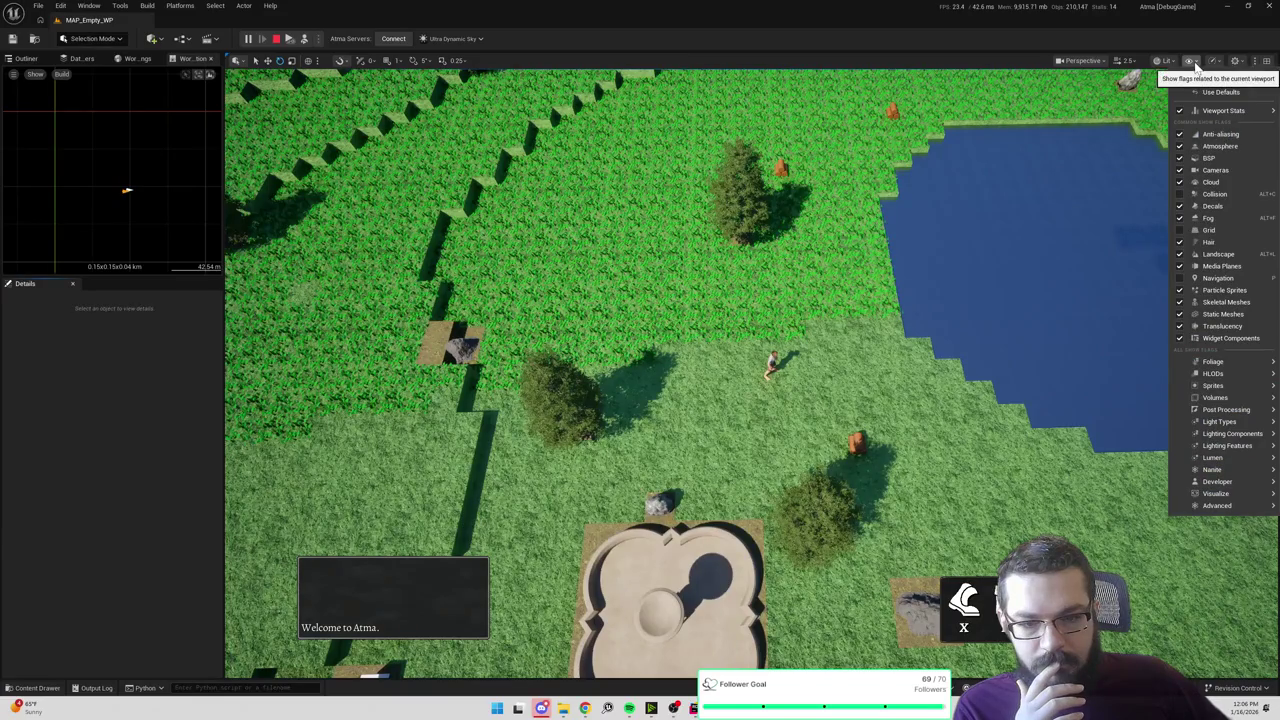
click(1165, 61)
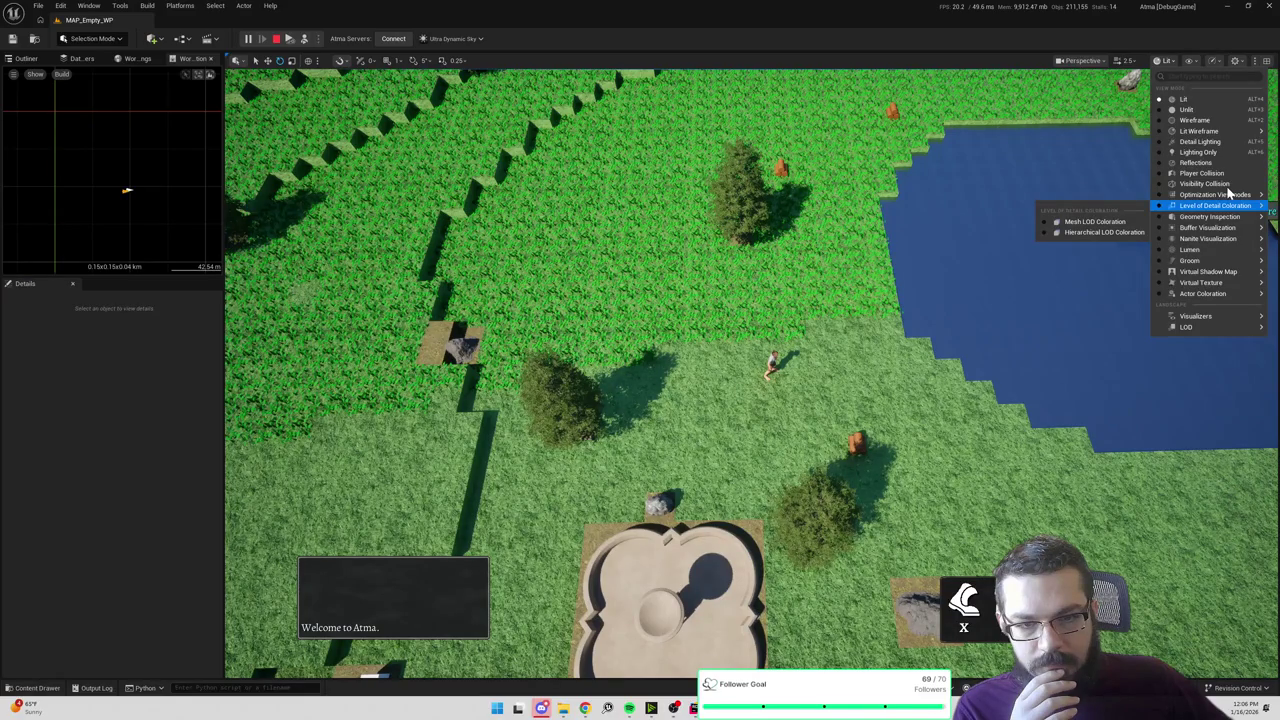
mouse_move(1230, 193)
click(1095, 243)
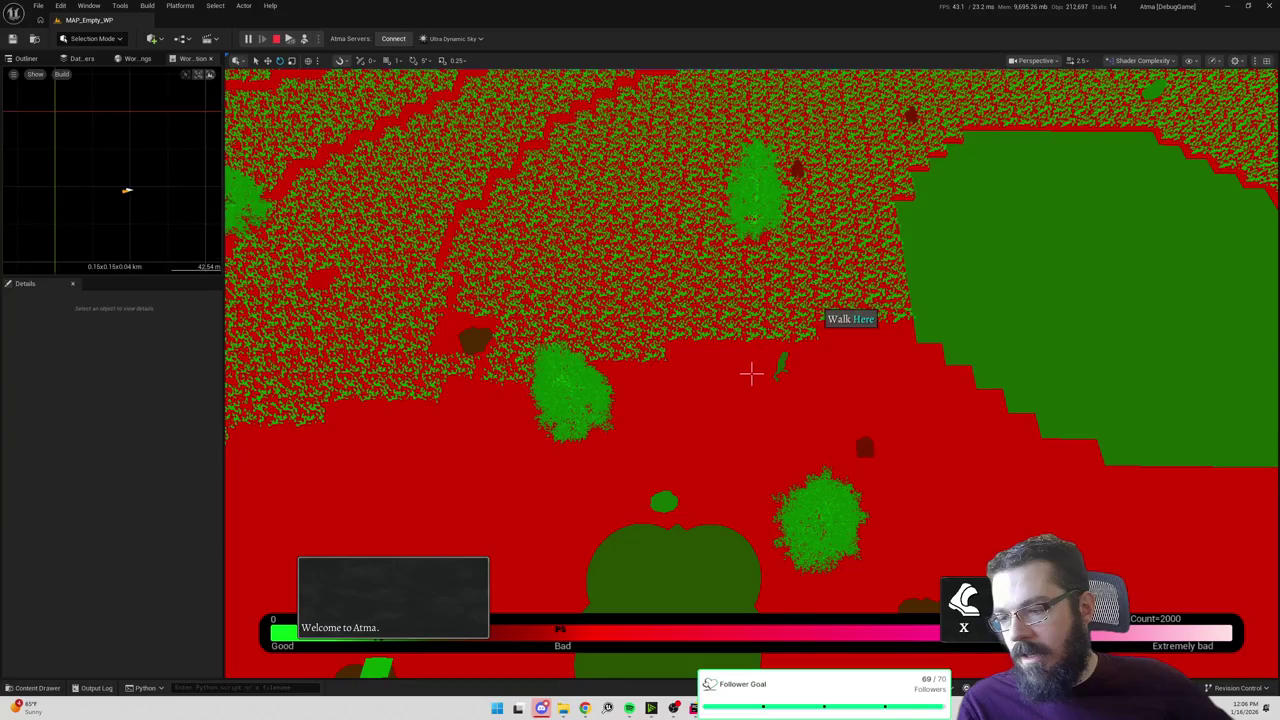
scroll(751, 373, up, 5)
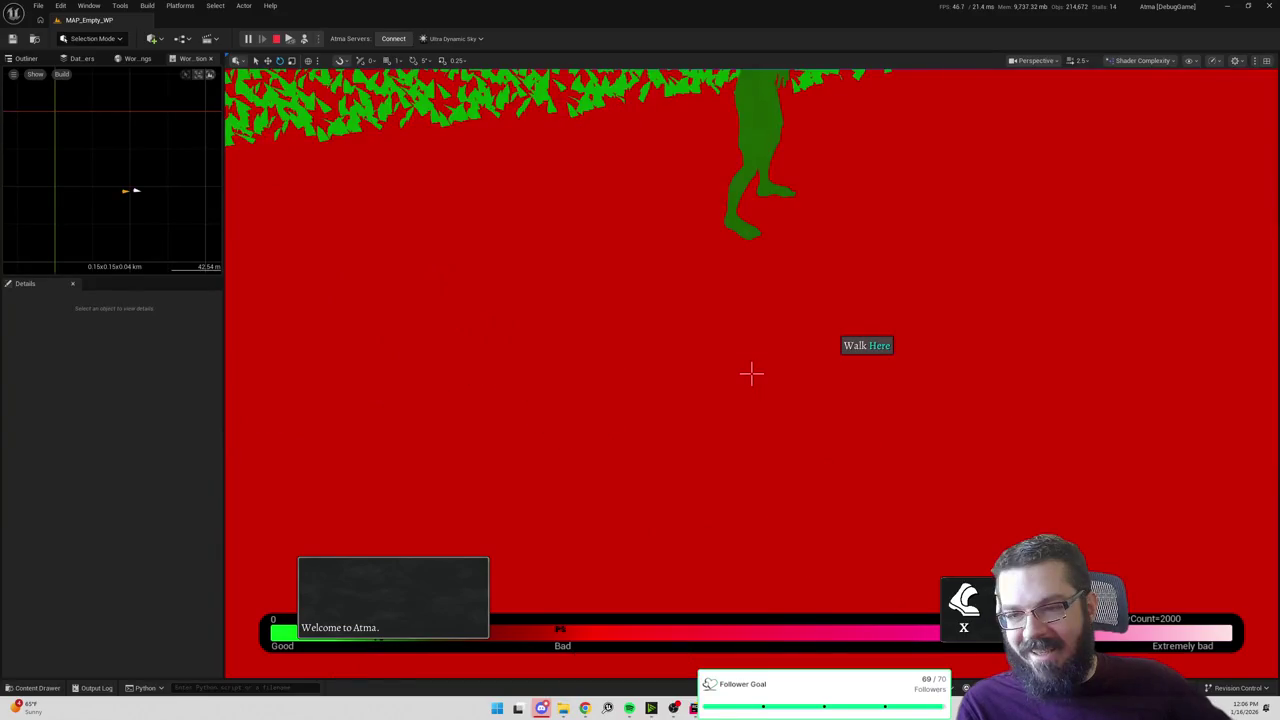
scroll(751, 373, down, 3)
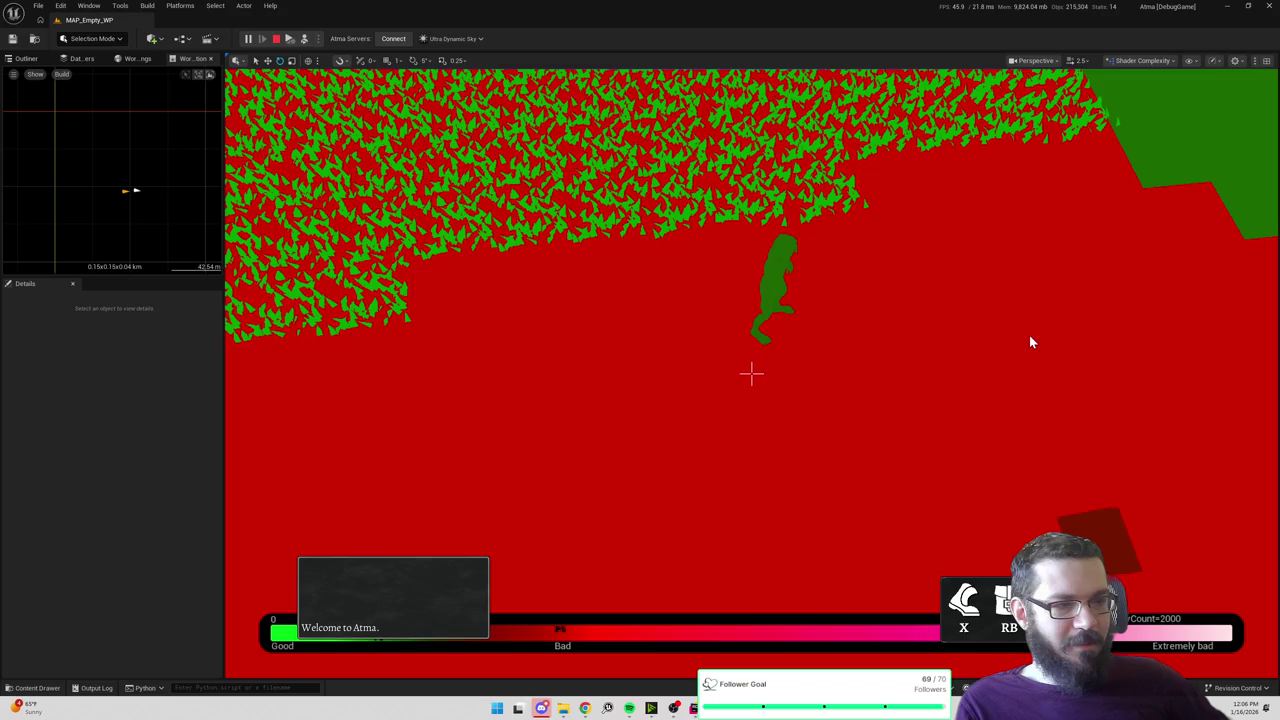
Step: Search the Content Drawer for the tile material and open M_TileMaster
key(ctrl+space)
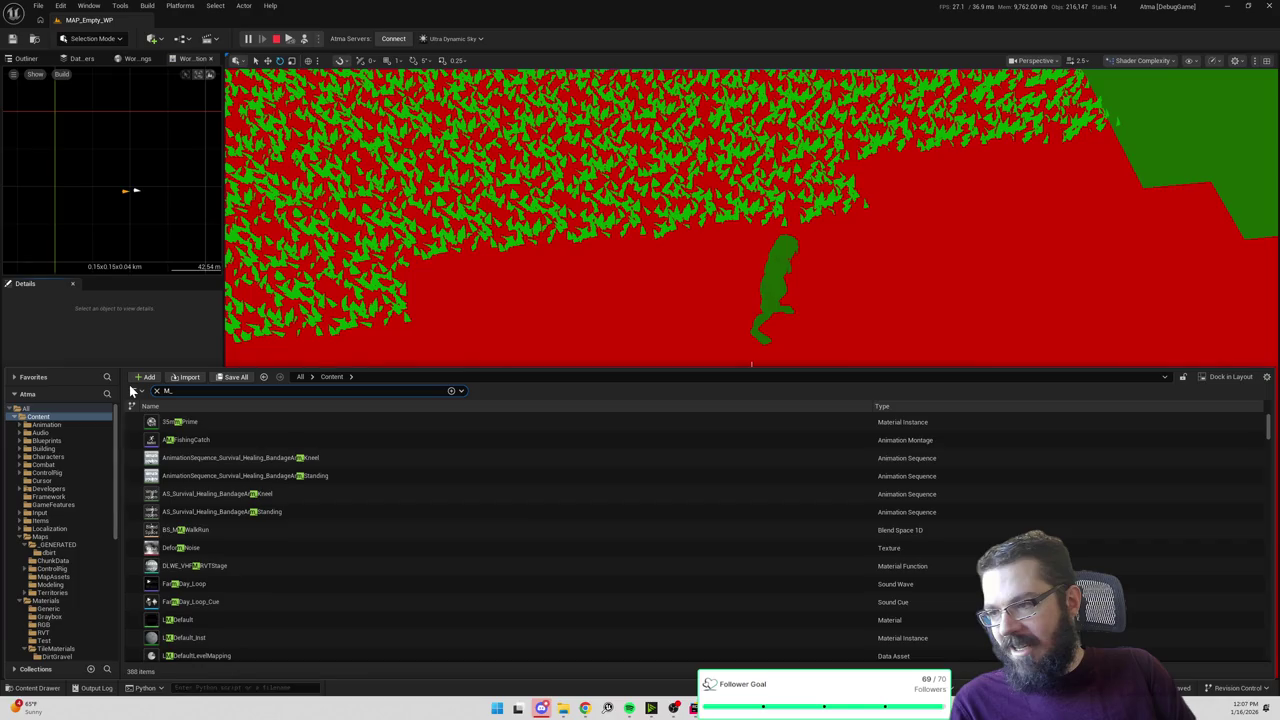
text(tile_)
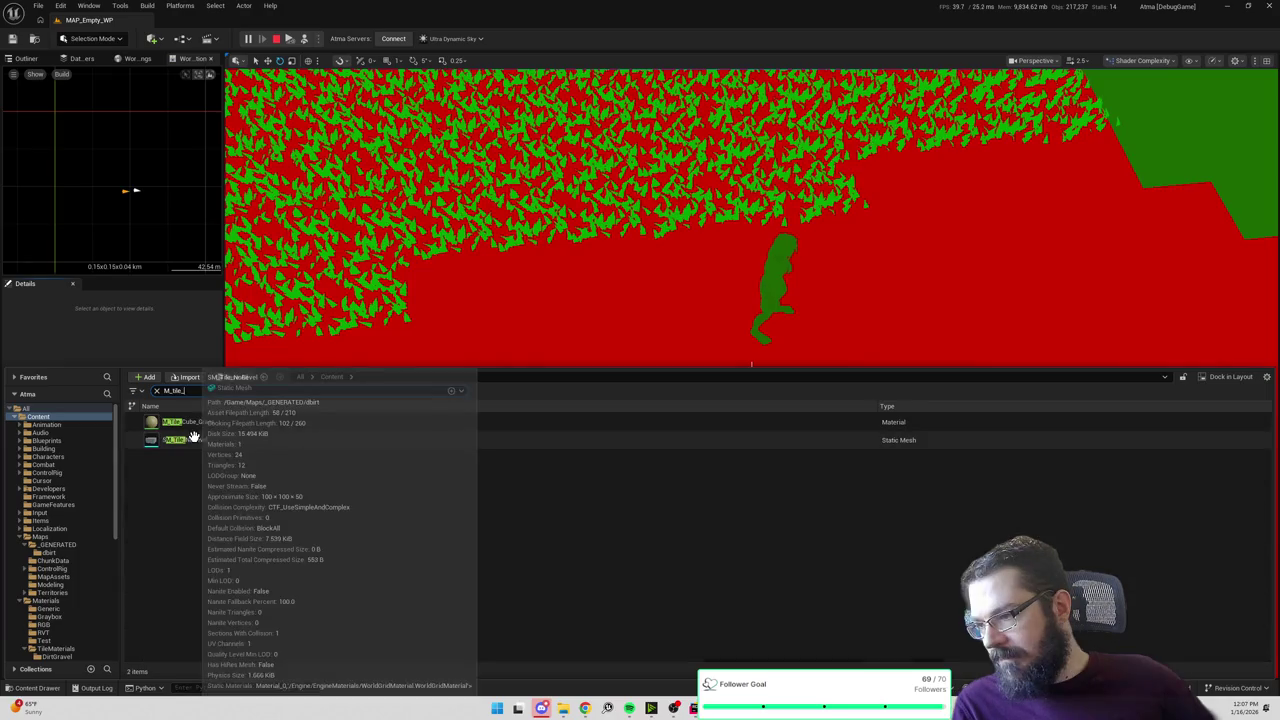
key(BackSpace)
key(BackSpace)
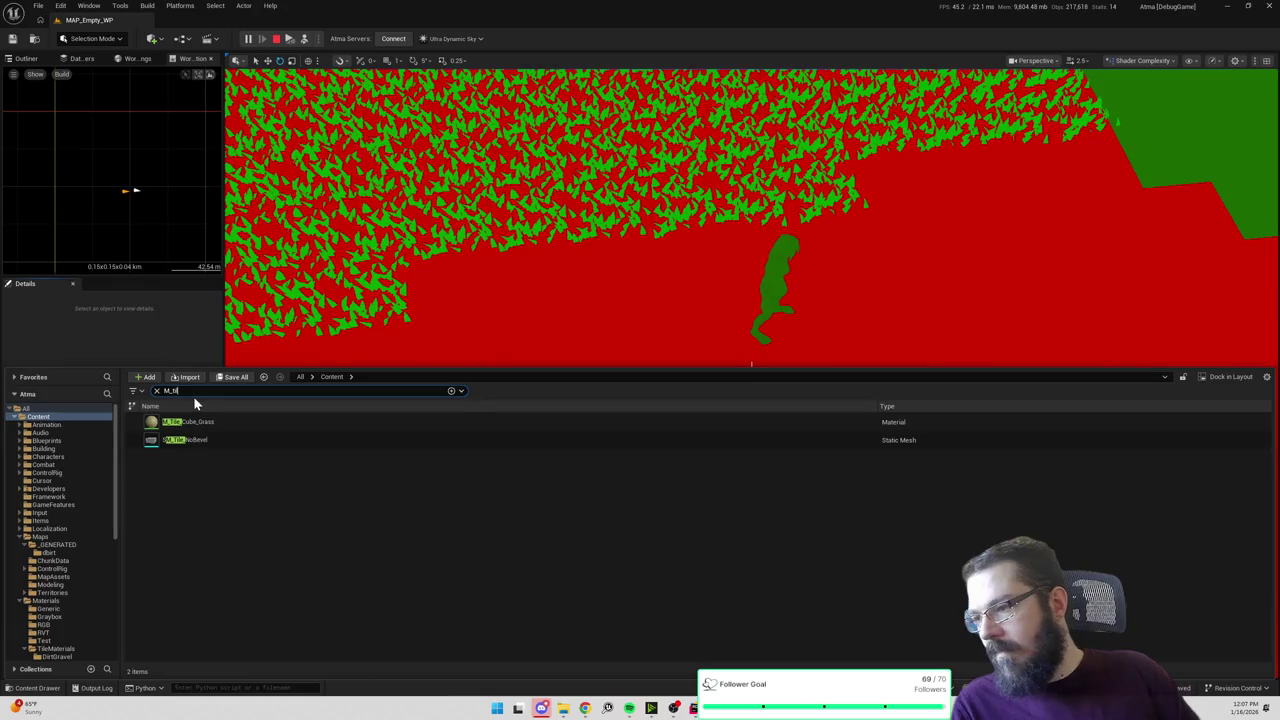
text(em)
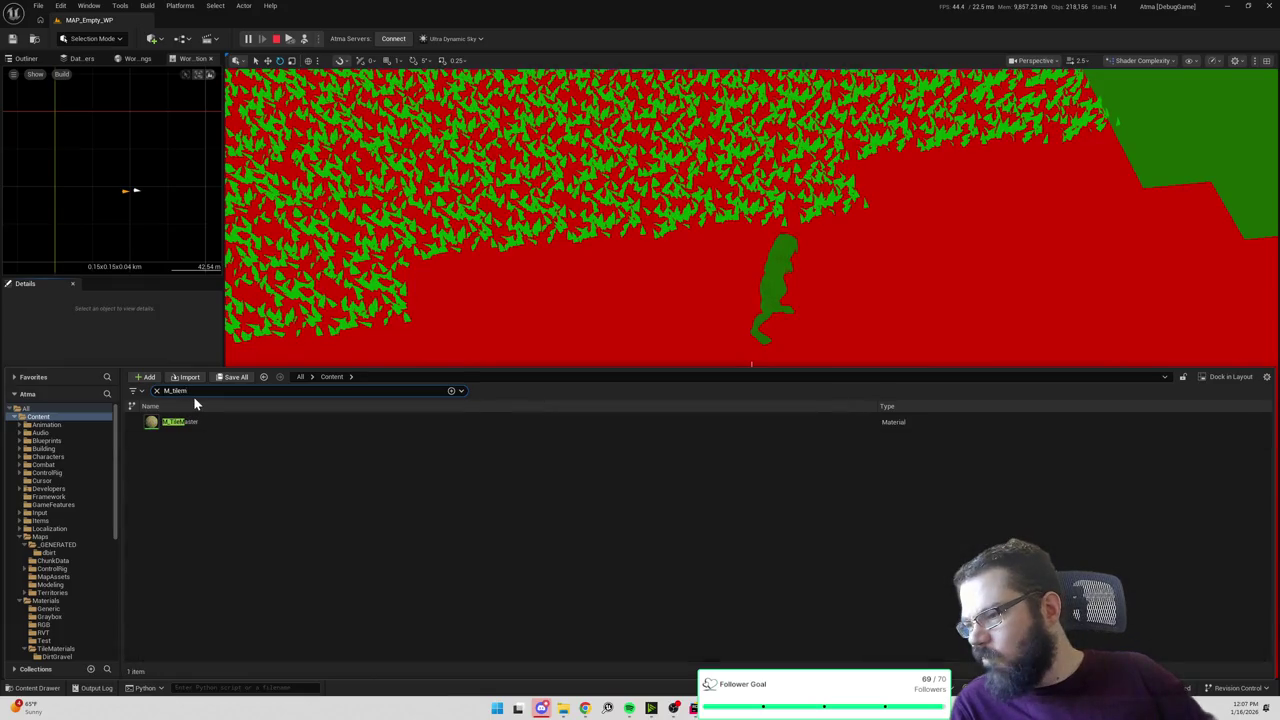
double_click(180, 421)
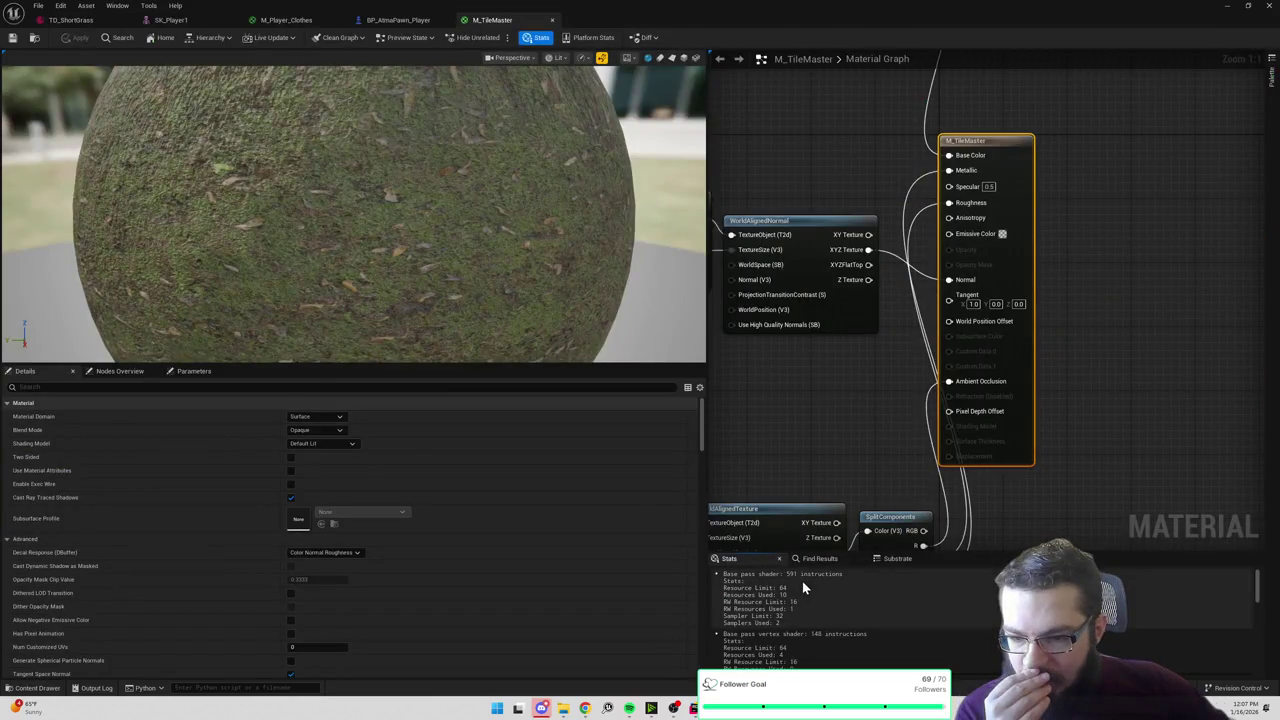
Step: Pan the M_TileMaster graph, nudge the OcclusionRoughnessMetallic node upward, and select the WorldAlignedTexture node
scroll(980, 423, down, 5)
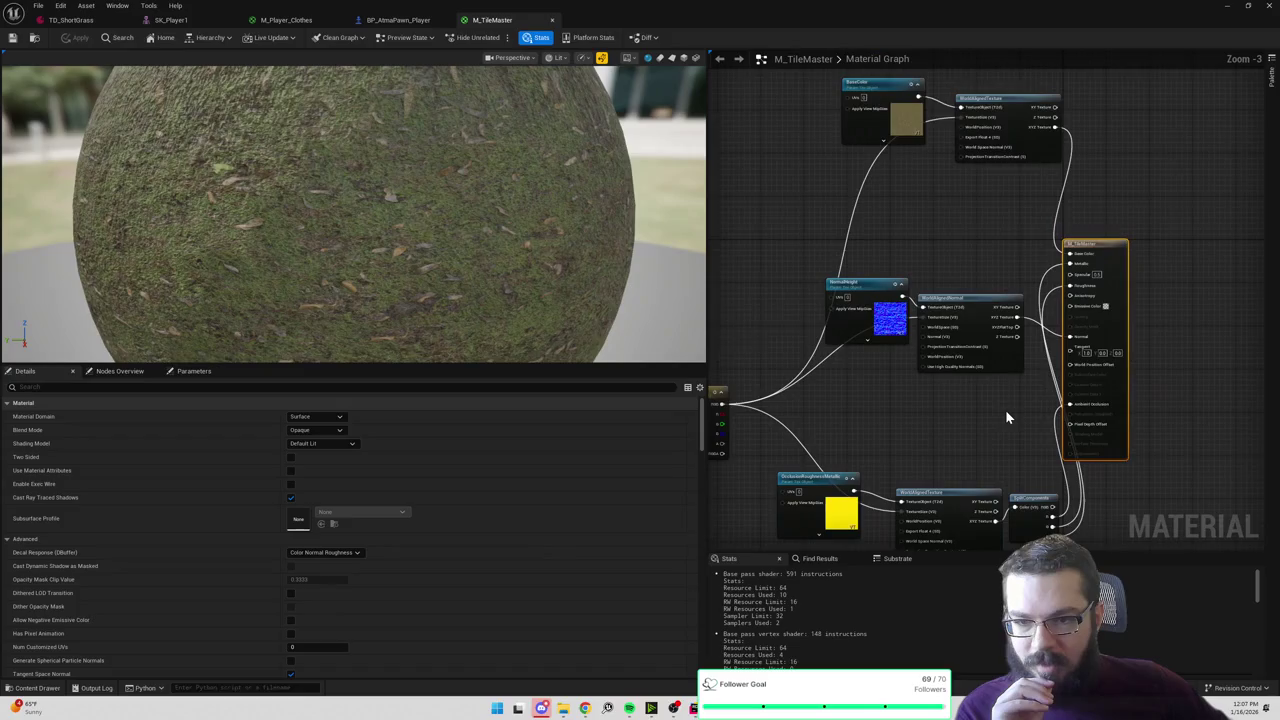
drag(968, 453, 997, 340)
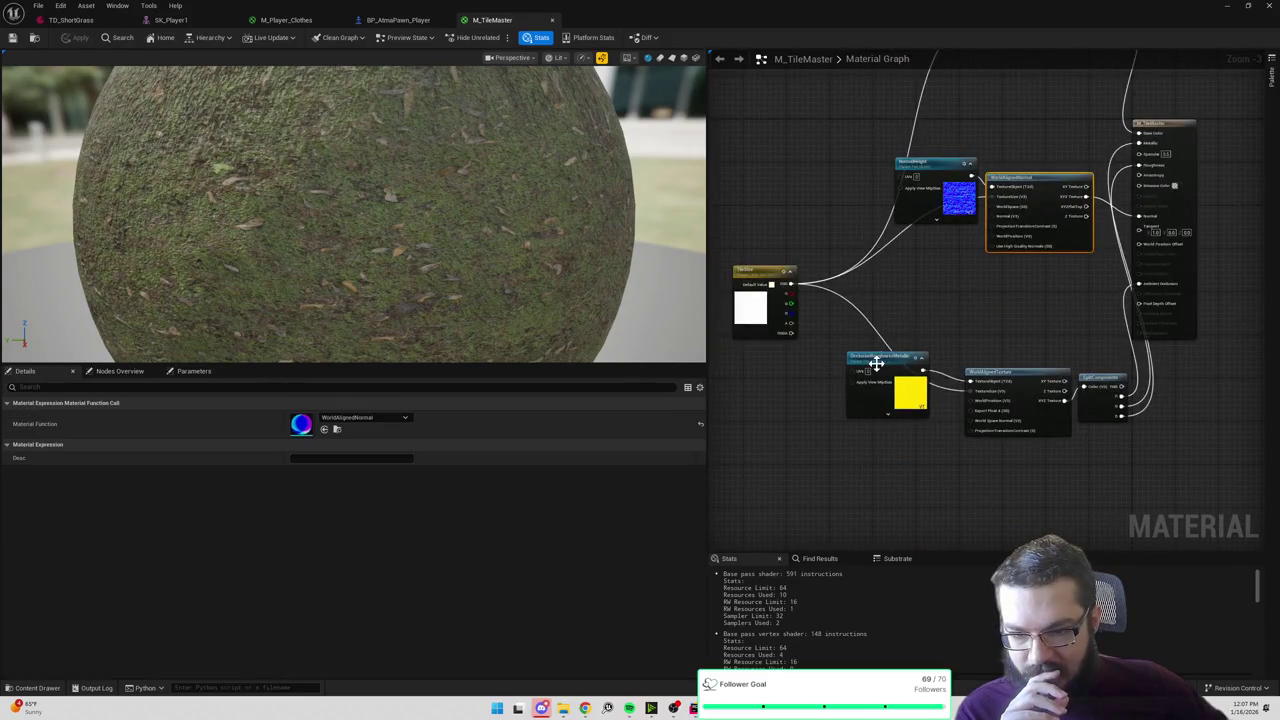
click(899, 341)
mouse_move(899, 341)
mouse_down()
mouse_move(922, 318)
mouse_move(902, 308)
mouse_up()
click(1010, 400)
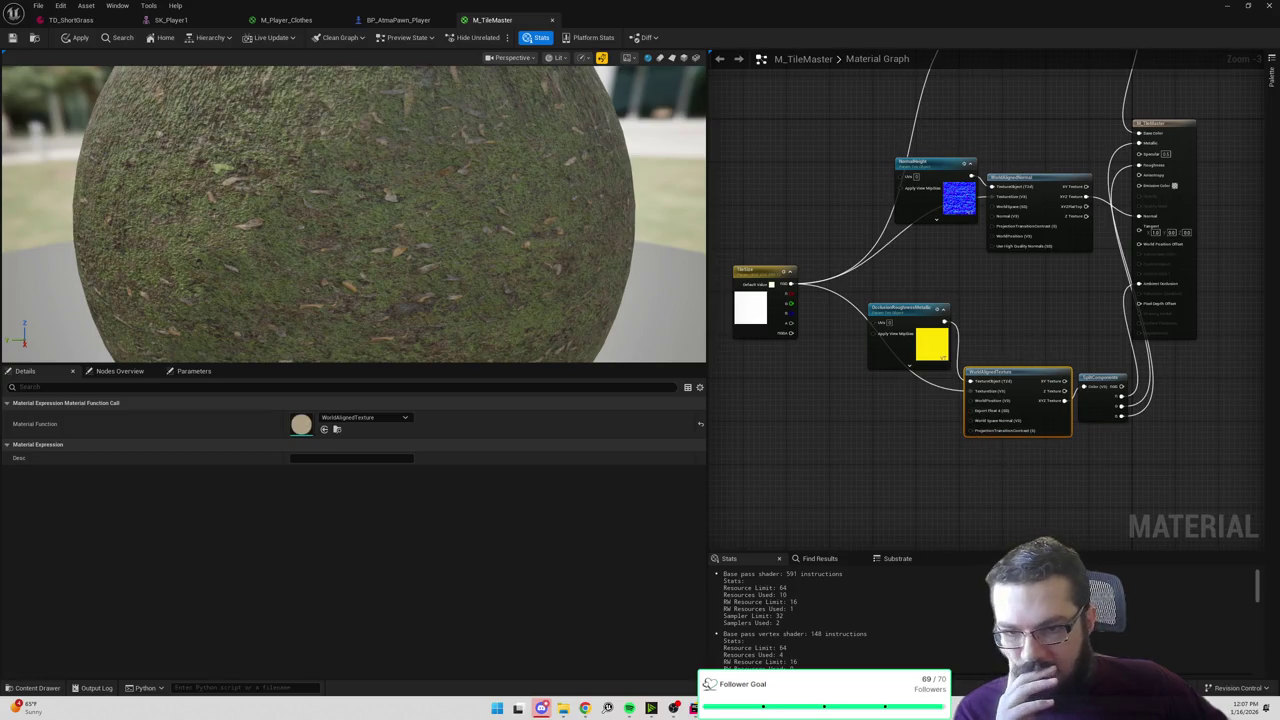
drag(976, 390, 930, 451)
scroll(940, 586, down, 5)
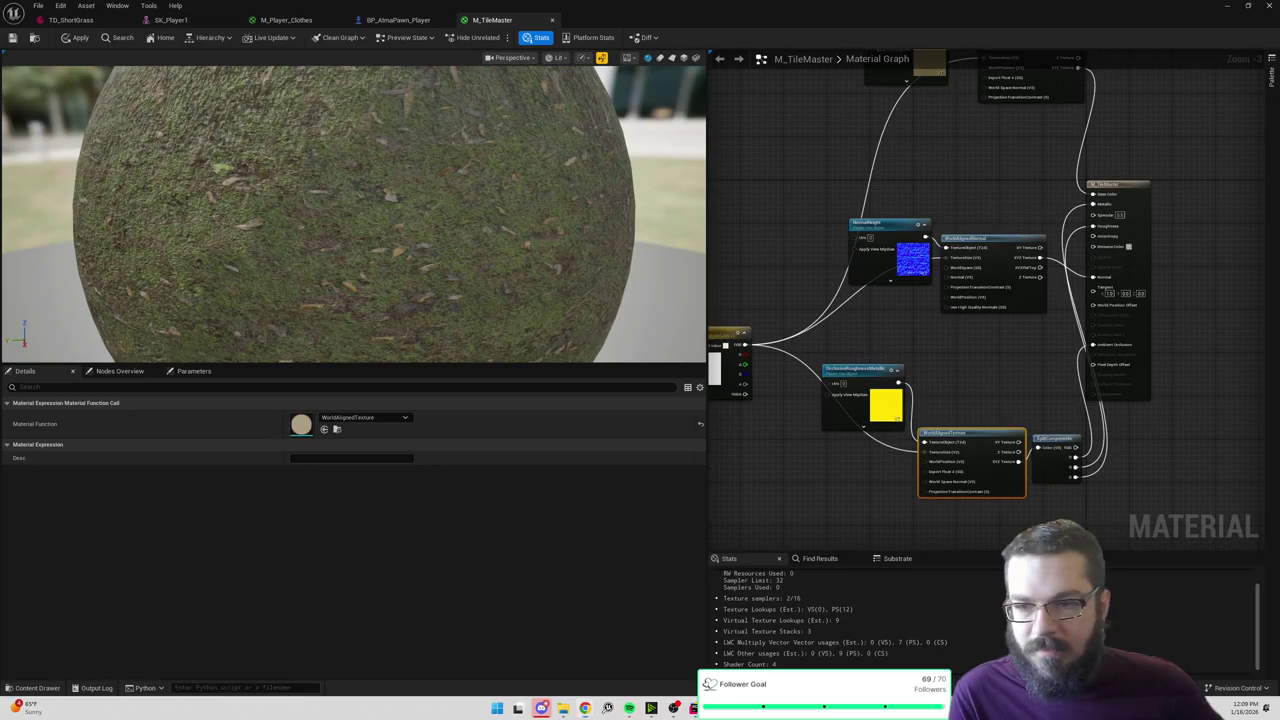
Step: Inspect the BaseColor texture chain and top WorldAlignedTexture node, then minimize the Material Editor
drag(991, 193, 1019, 247)
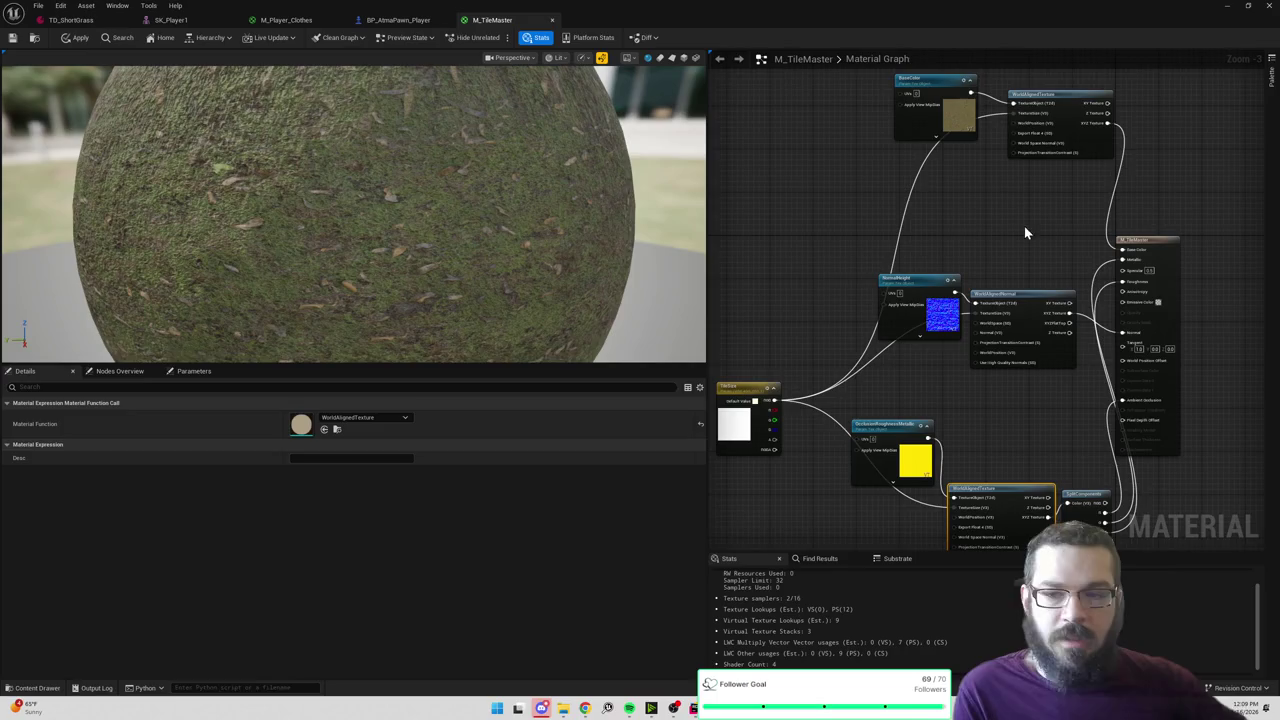
mouse_move(1023, 234)
mouse_down()
mouse_move(1023, 214)
mouse_move(1007, 236)
mouse_up()
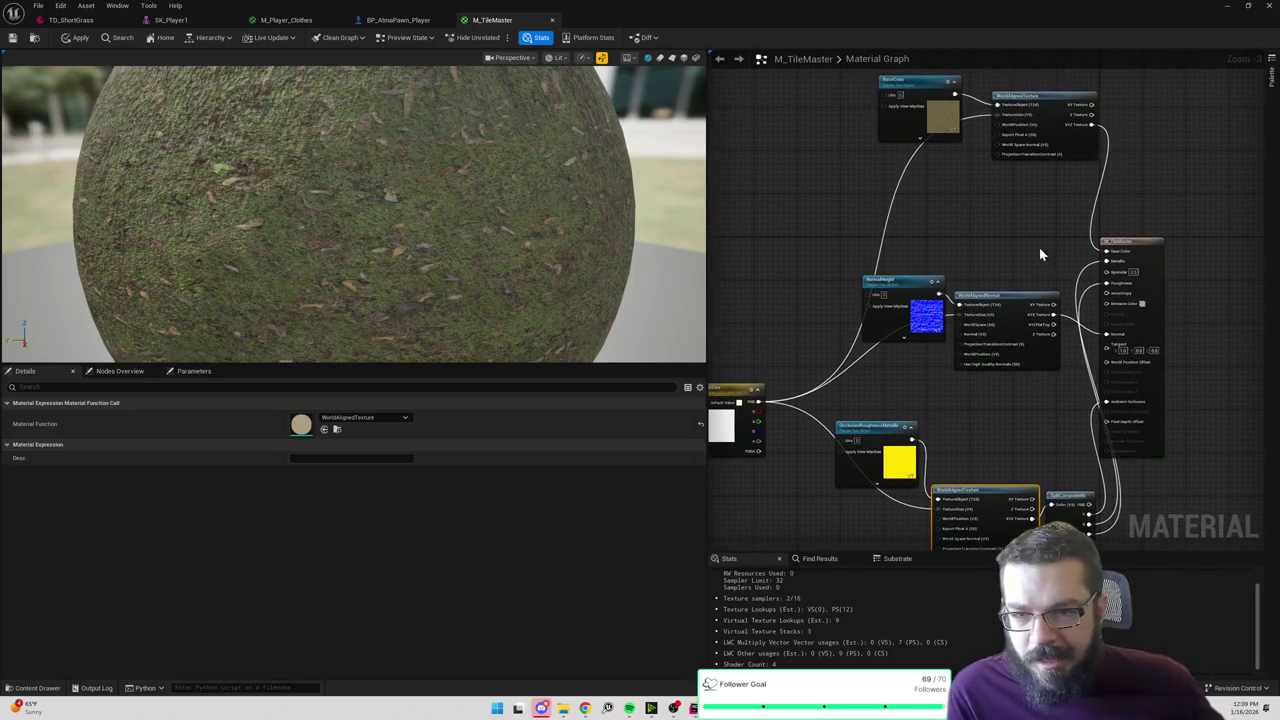
click(1043, 100)
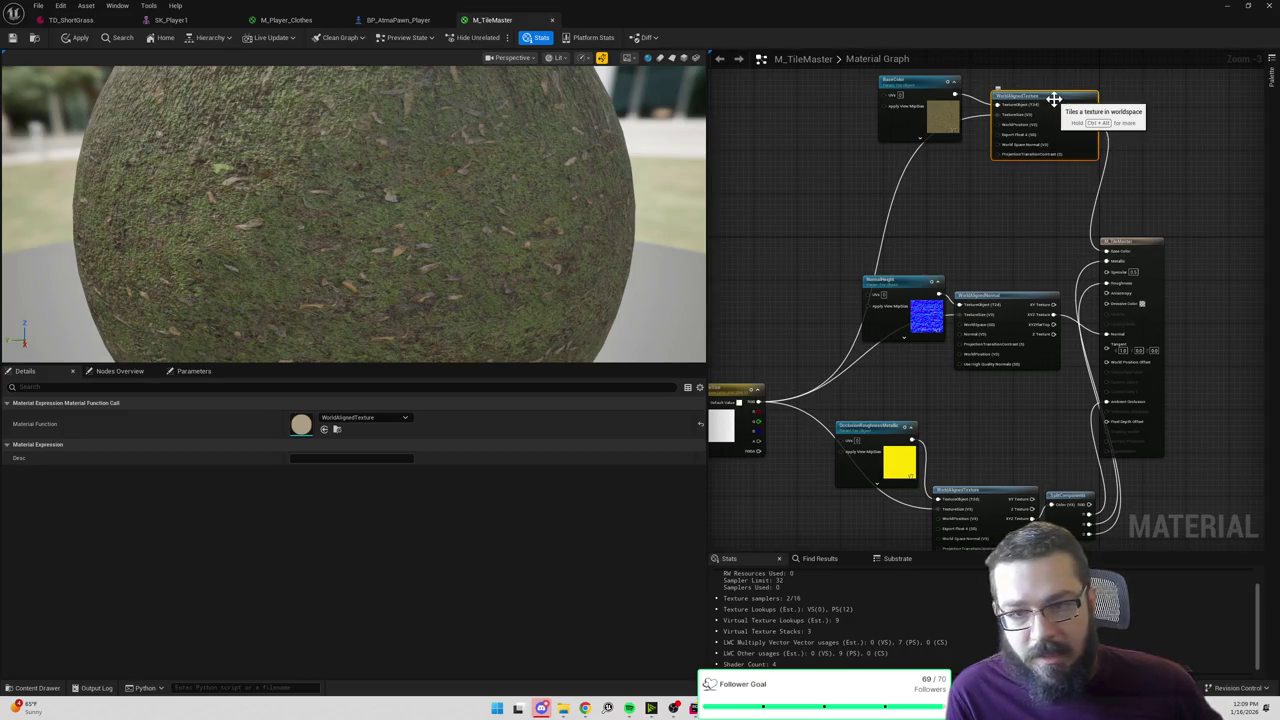
click(1229, 8)
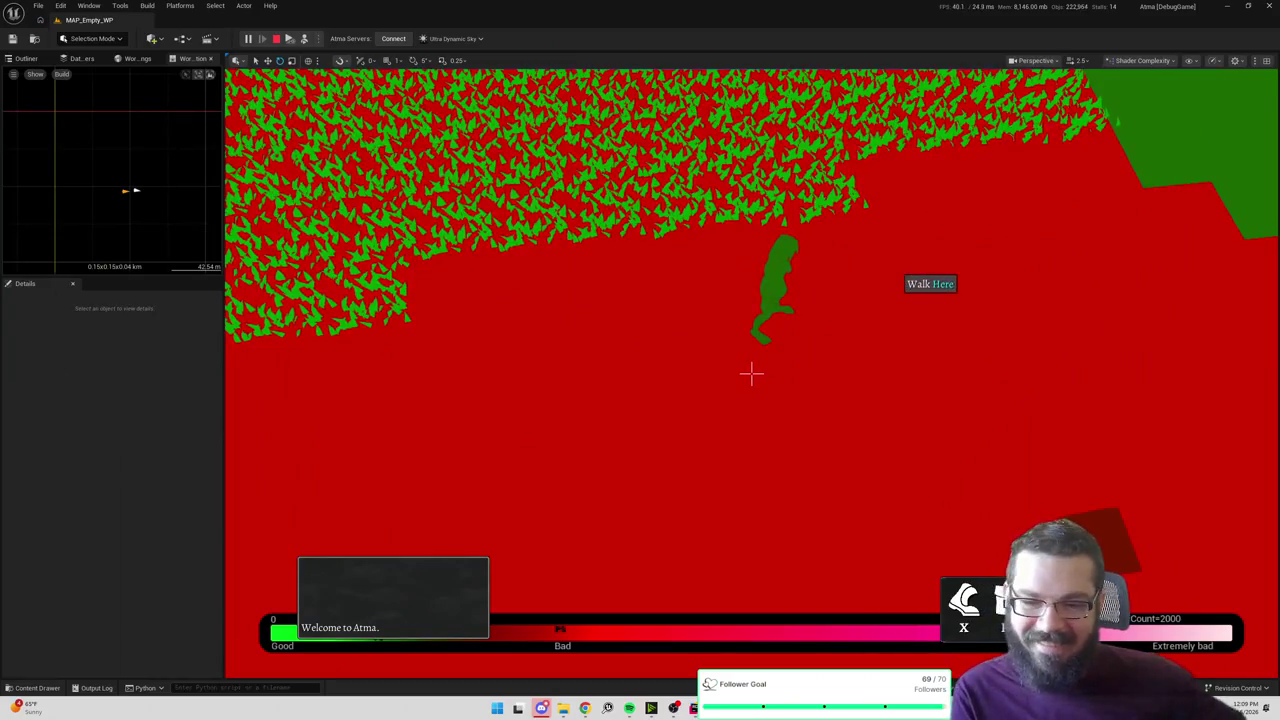
Step: Switch the game view from shader complexity to Lit via the View Mode list
scroll(752, 374, down, 5)
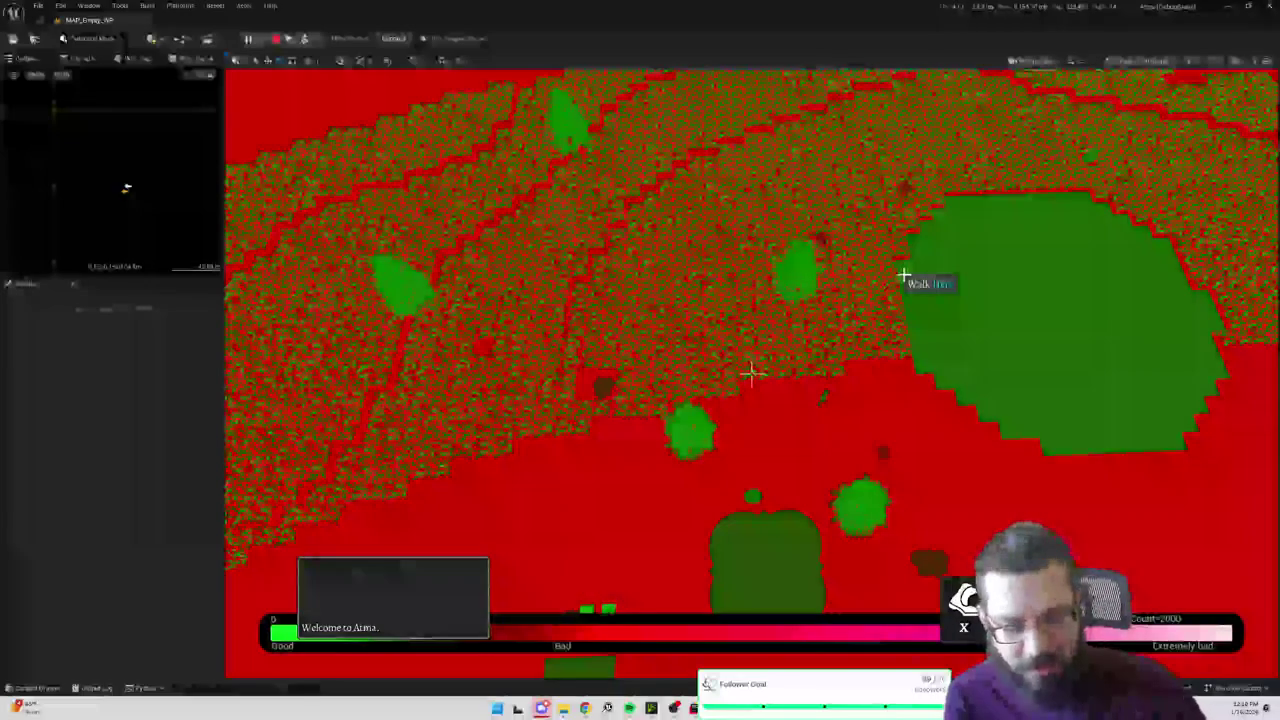
key(v)
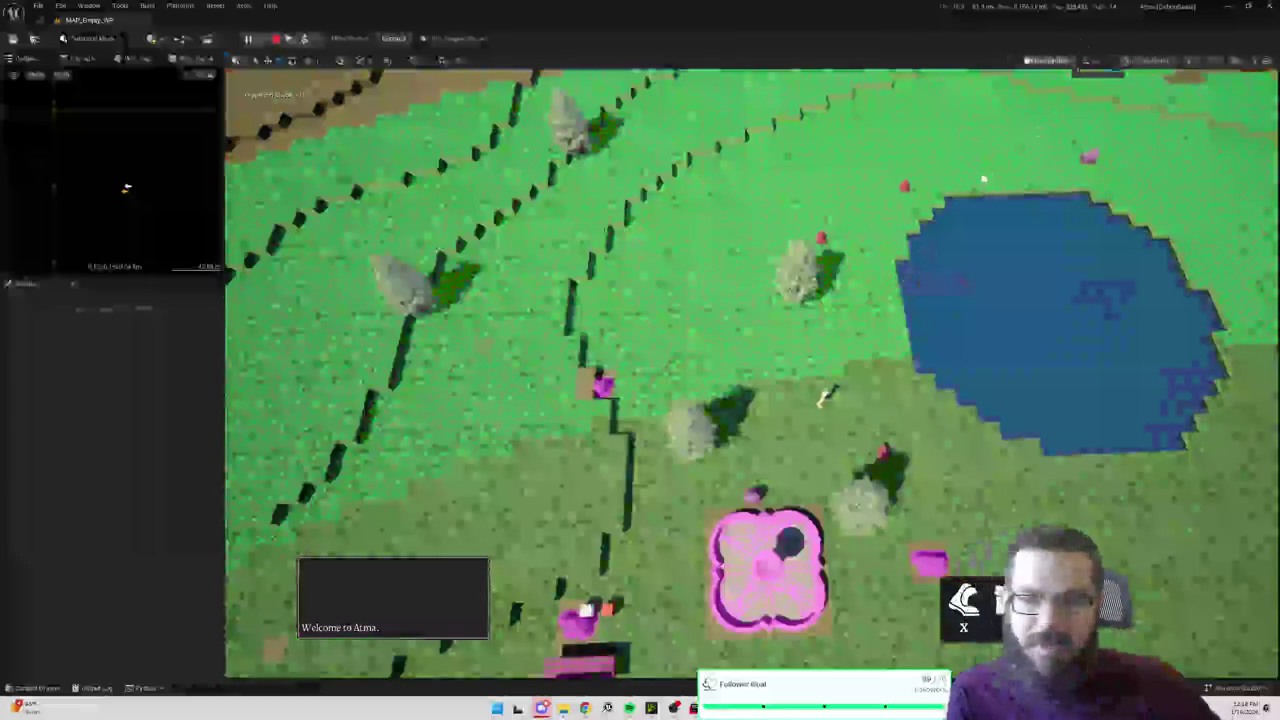
key(w)
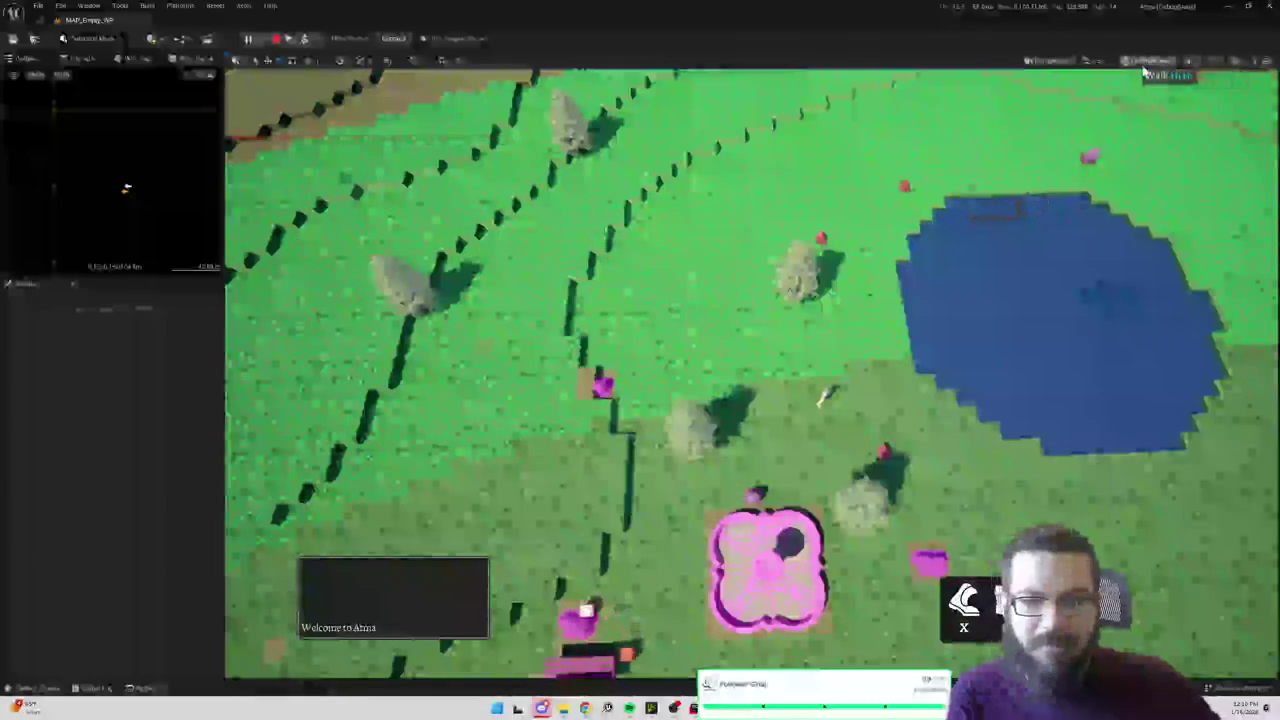
click(1145, 62)
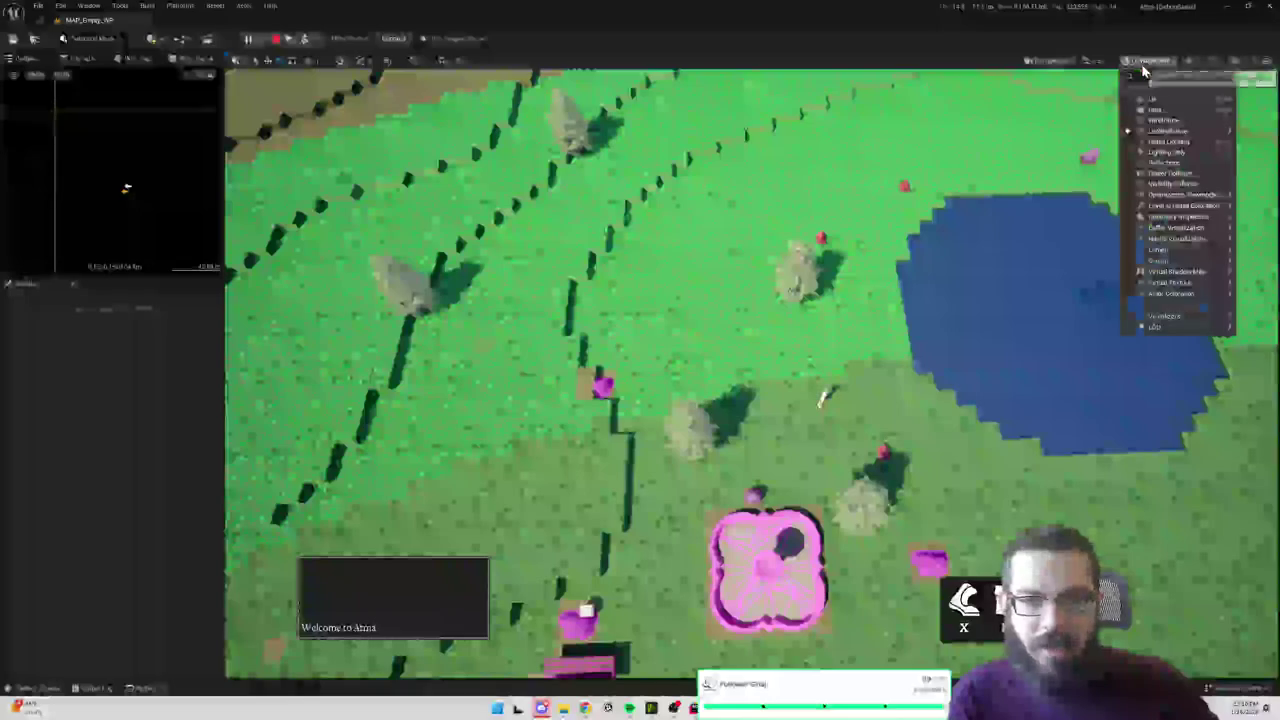
click(1152, 100)
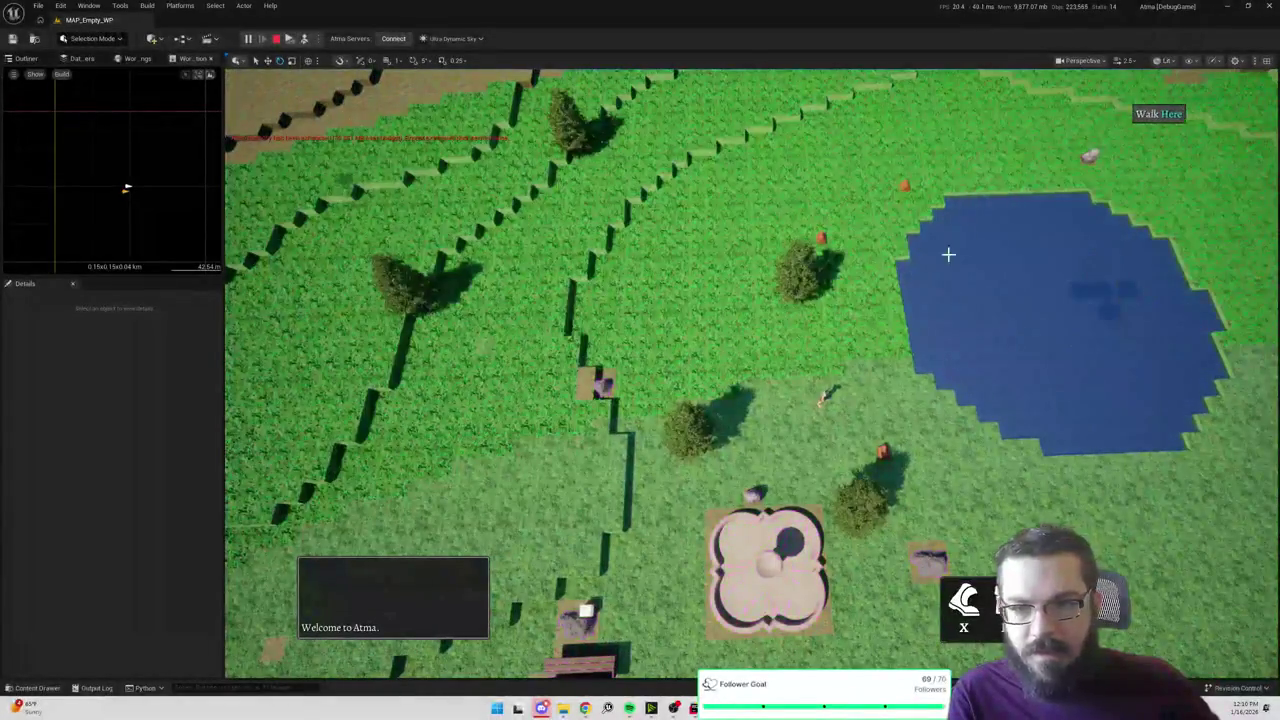
Step: Toggle between Lit Wireframe and Lit with F1, finishing on Lit shading
key(Left)
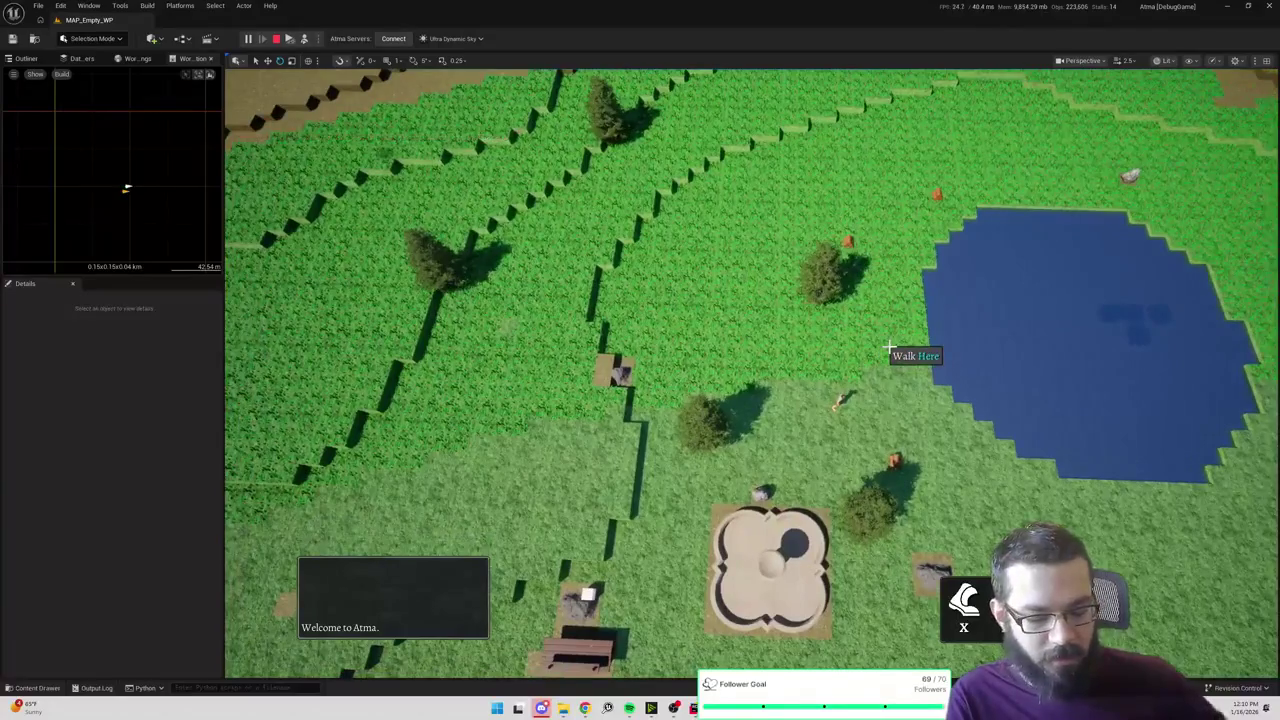
key(F1)
scroll(895, 407, up, 3)
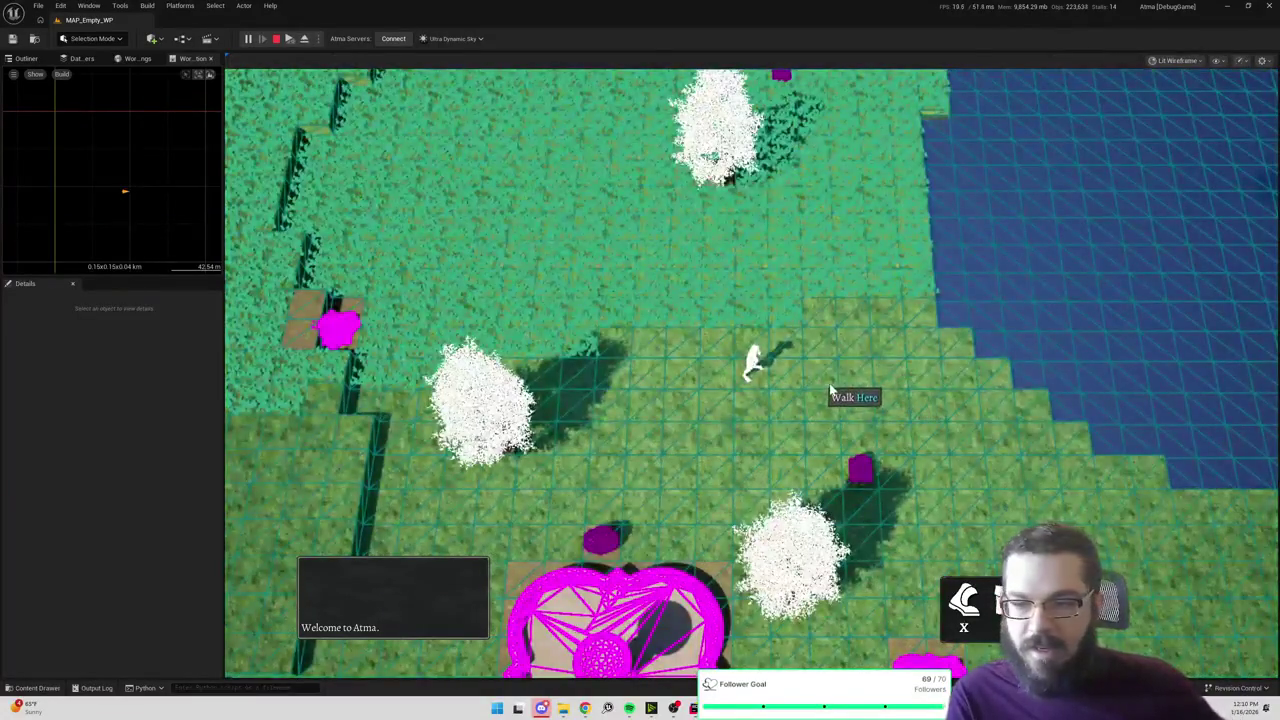
key(F1)
scroll(825, 390, down, 3)
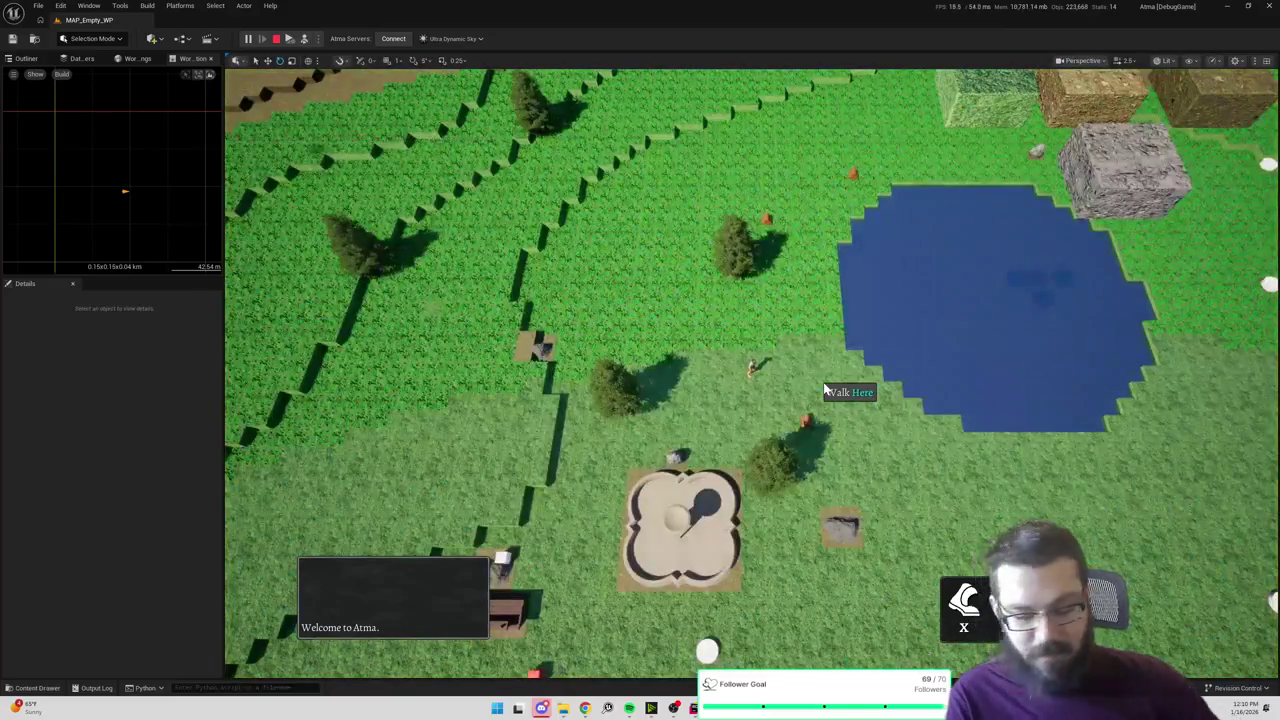
key(F1)
scroll(825, 390, up, 3)
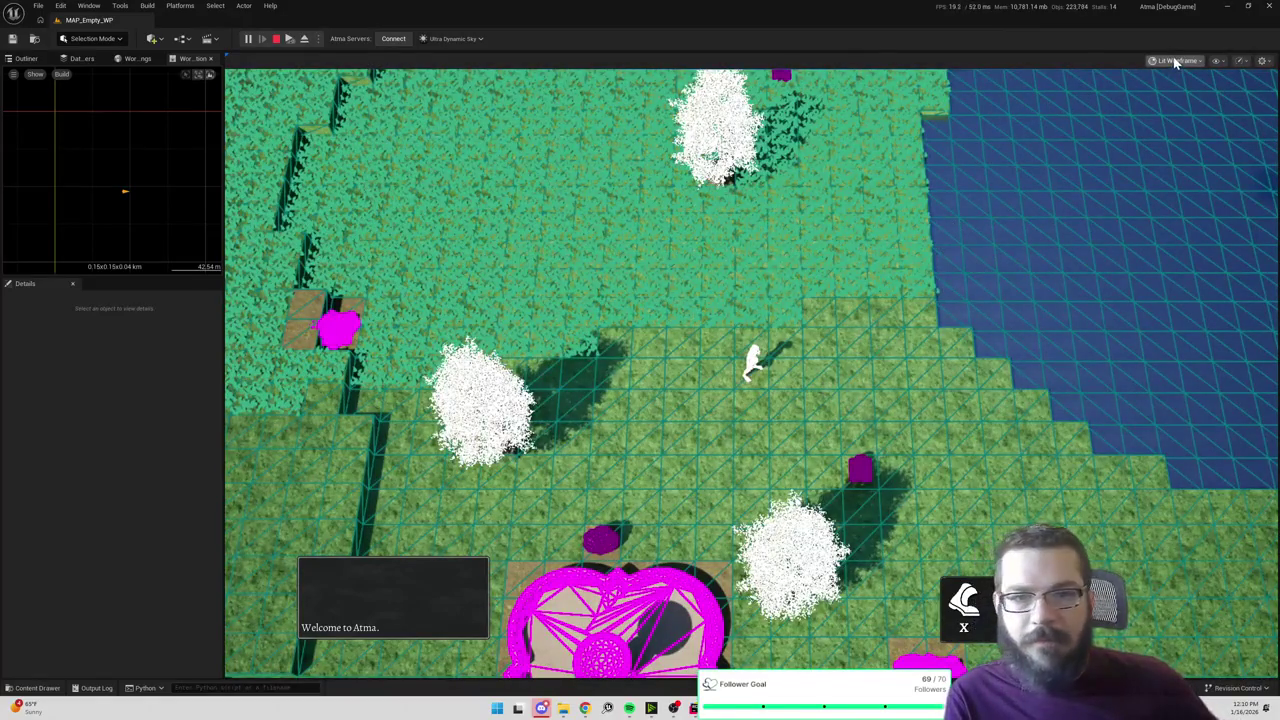
click(1176, 62)
click(1176, 99)
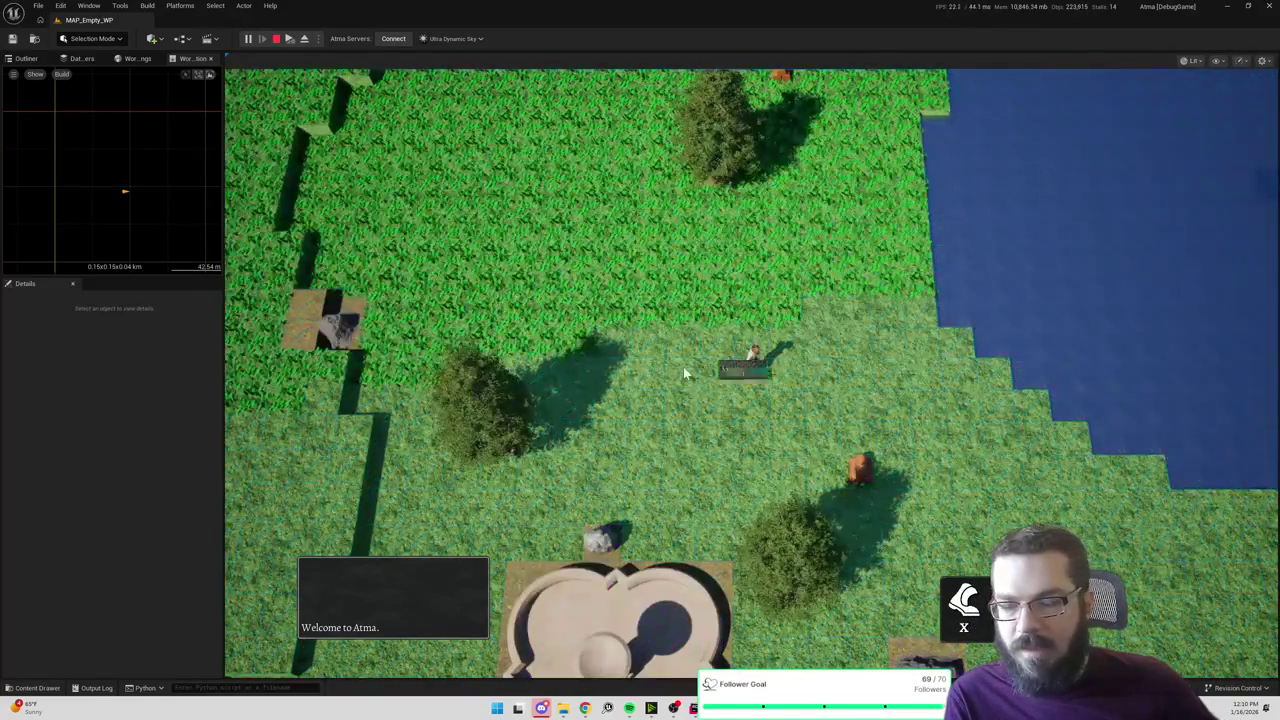
scroll(700, 370, up, 3)
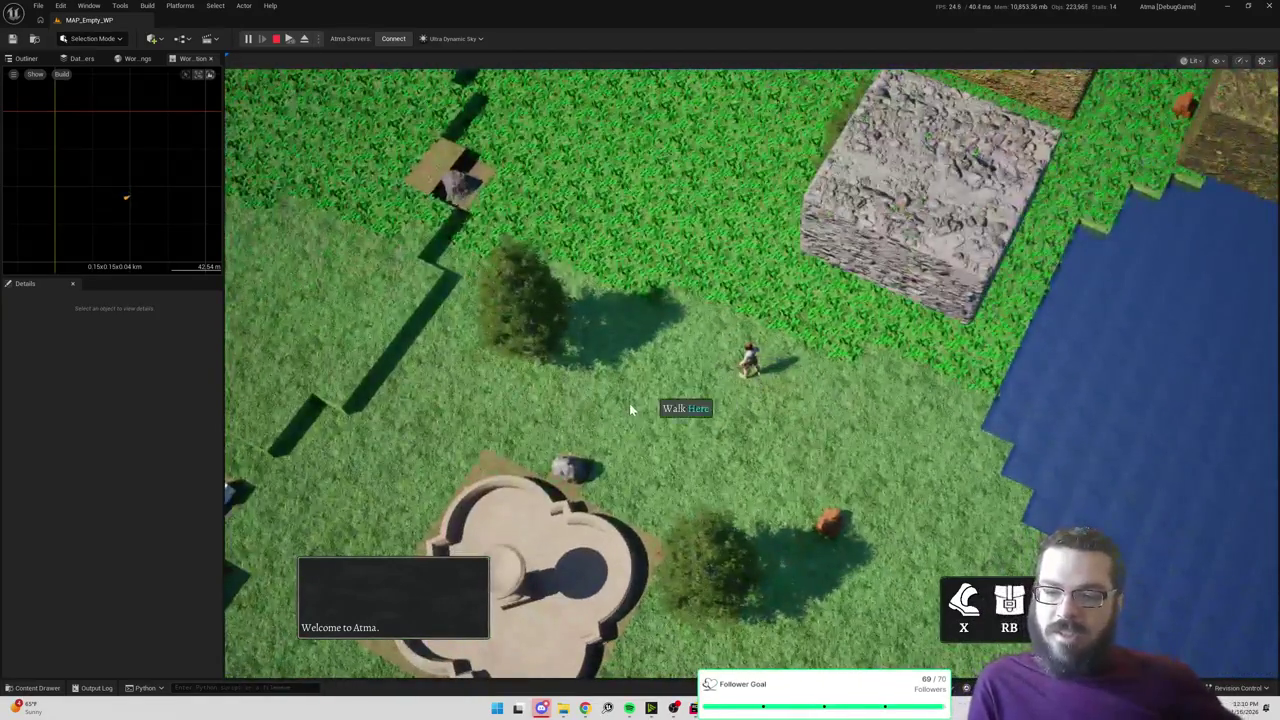
Step: Walk the character across the grass, then right and up-left toward the water
click(630, 410)
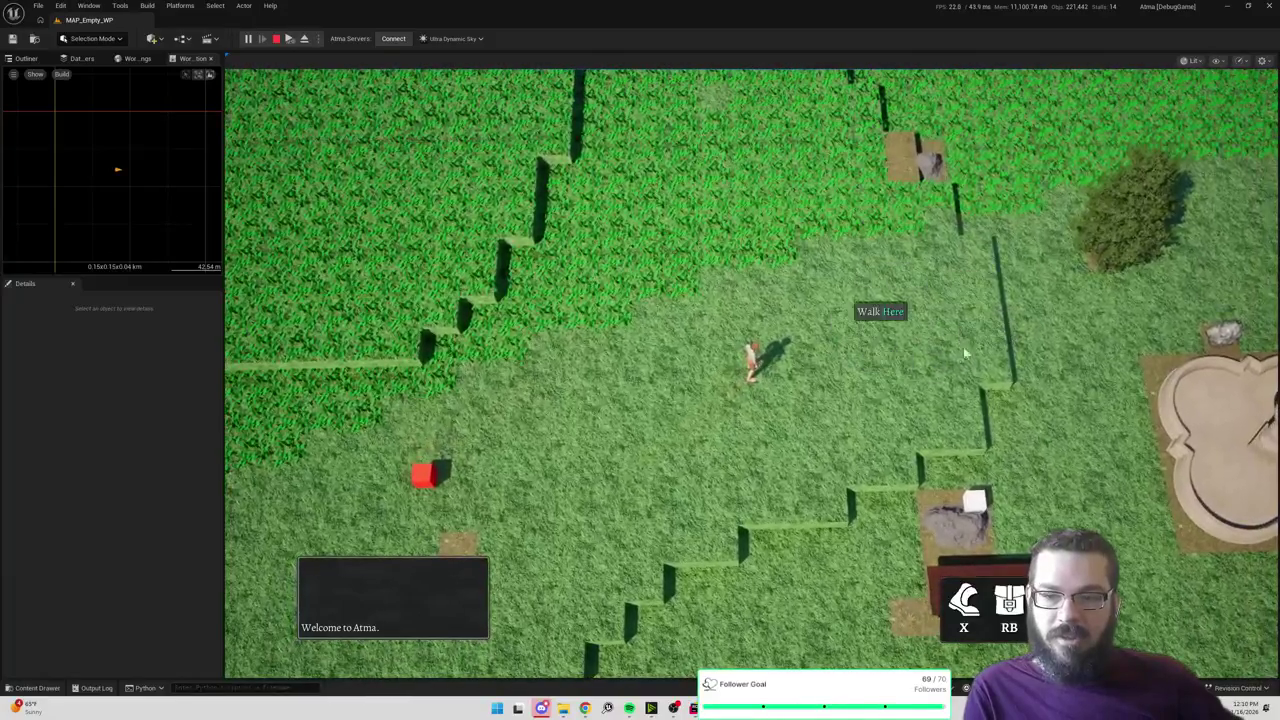
click(941, 311)
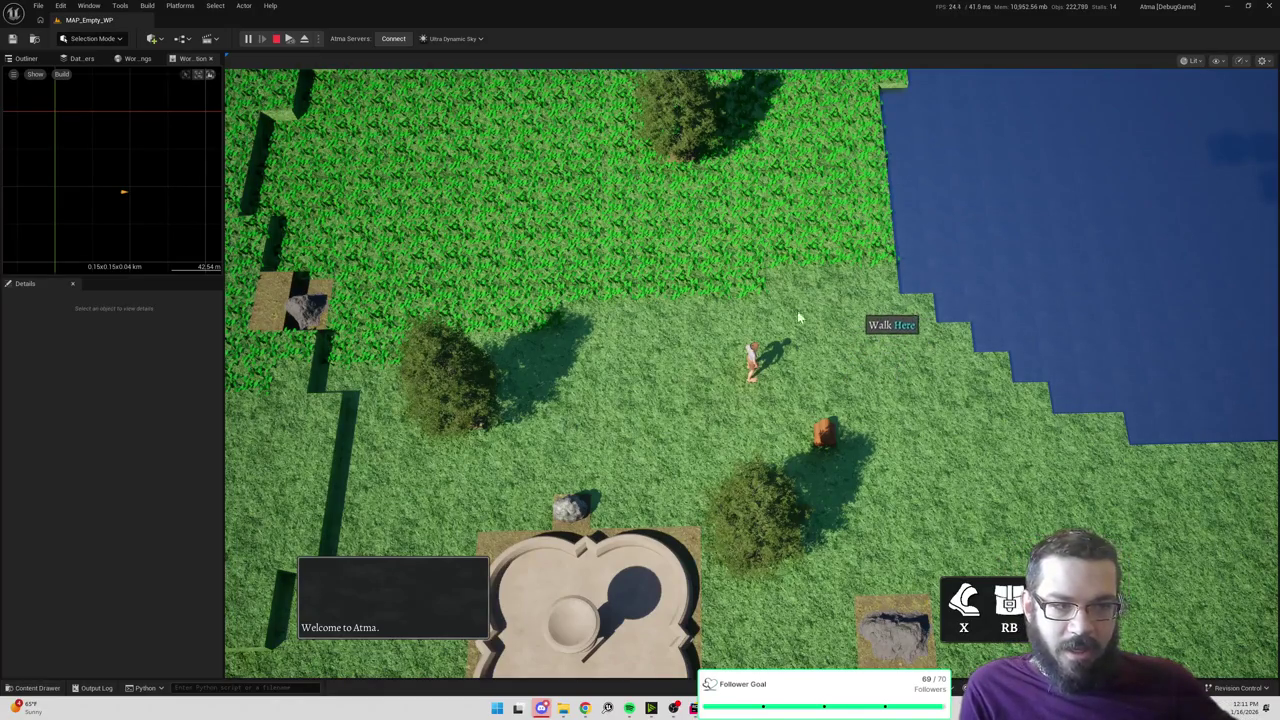
click(709, 332)
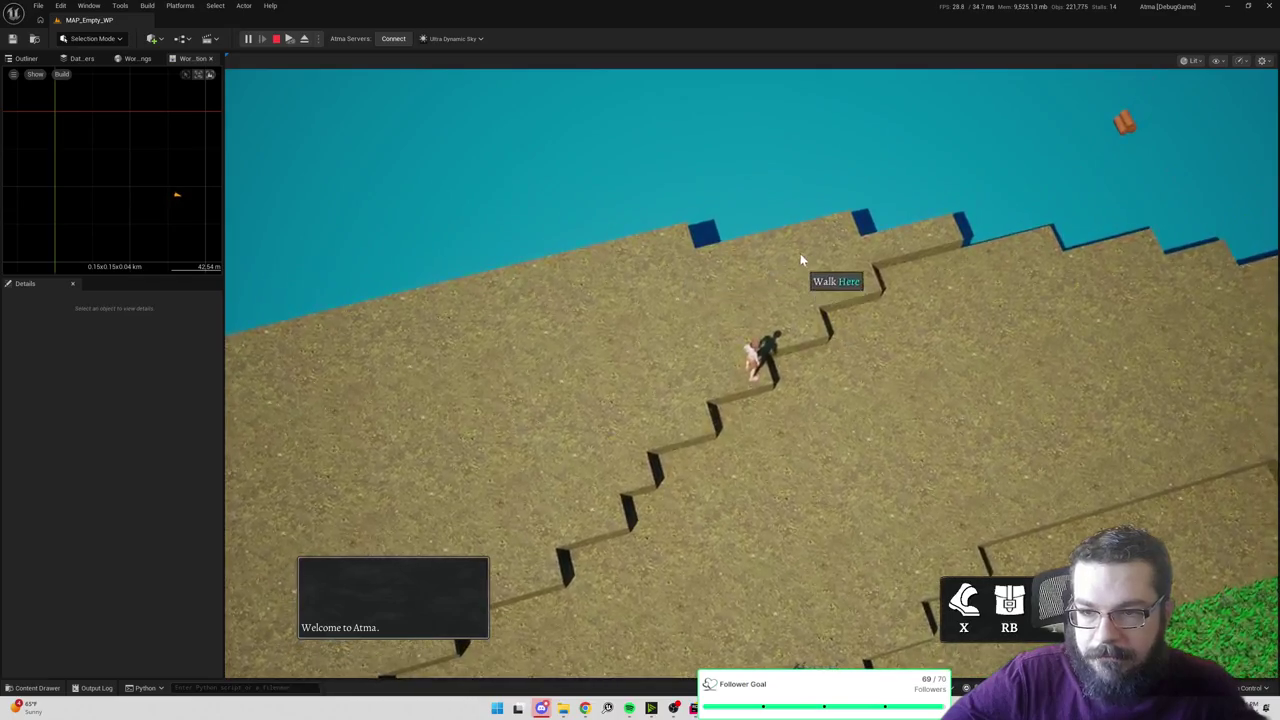
Step: Rotate the camera so terraces run diagonally and walk the character across the field
drag(926, 257, 454, 300)
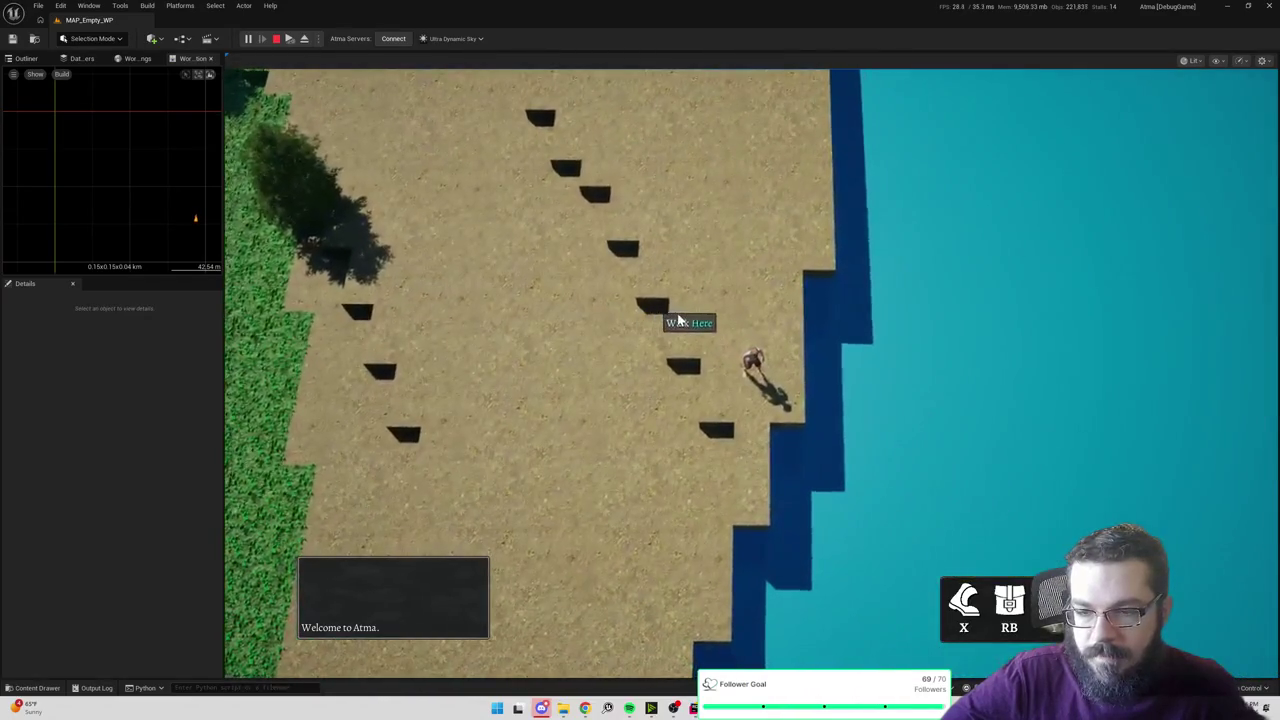
mouse_move(950, 337)
mouse_down()
mouse_move(726, 323)
mouse_move(509, 337)
mouse_up()
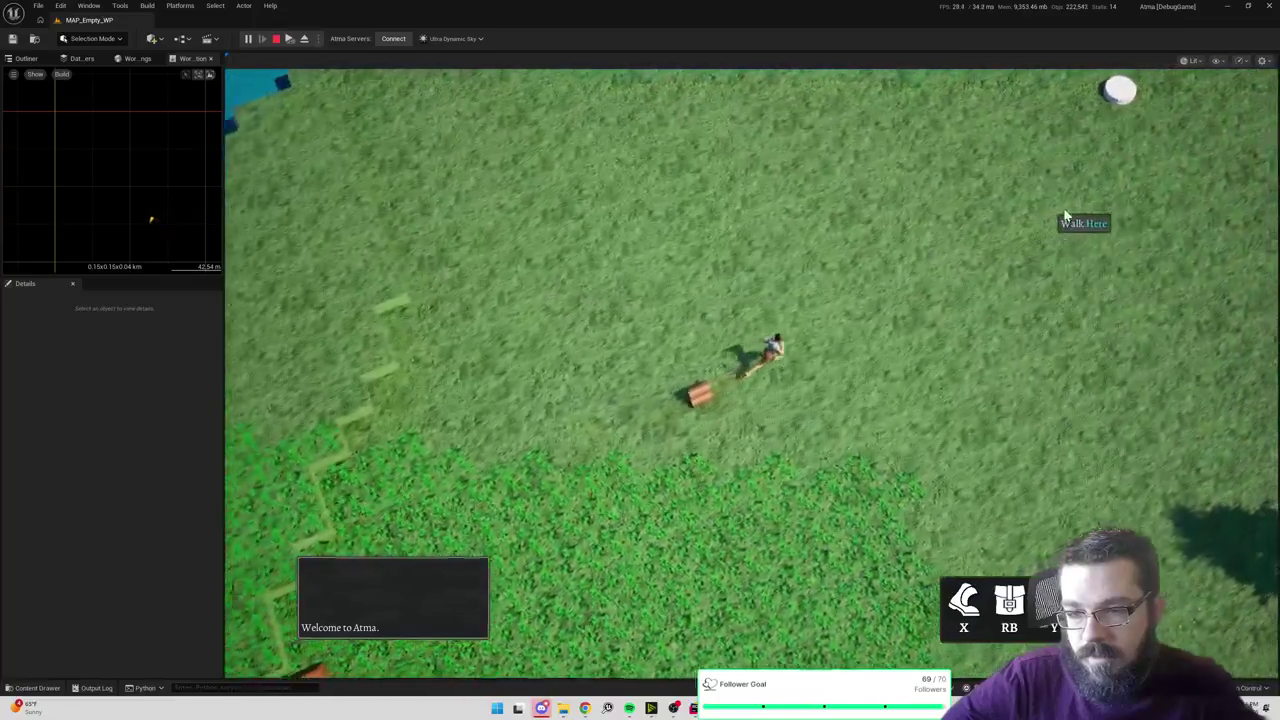
click(1066, 216)
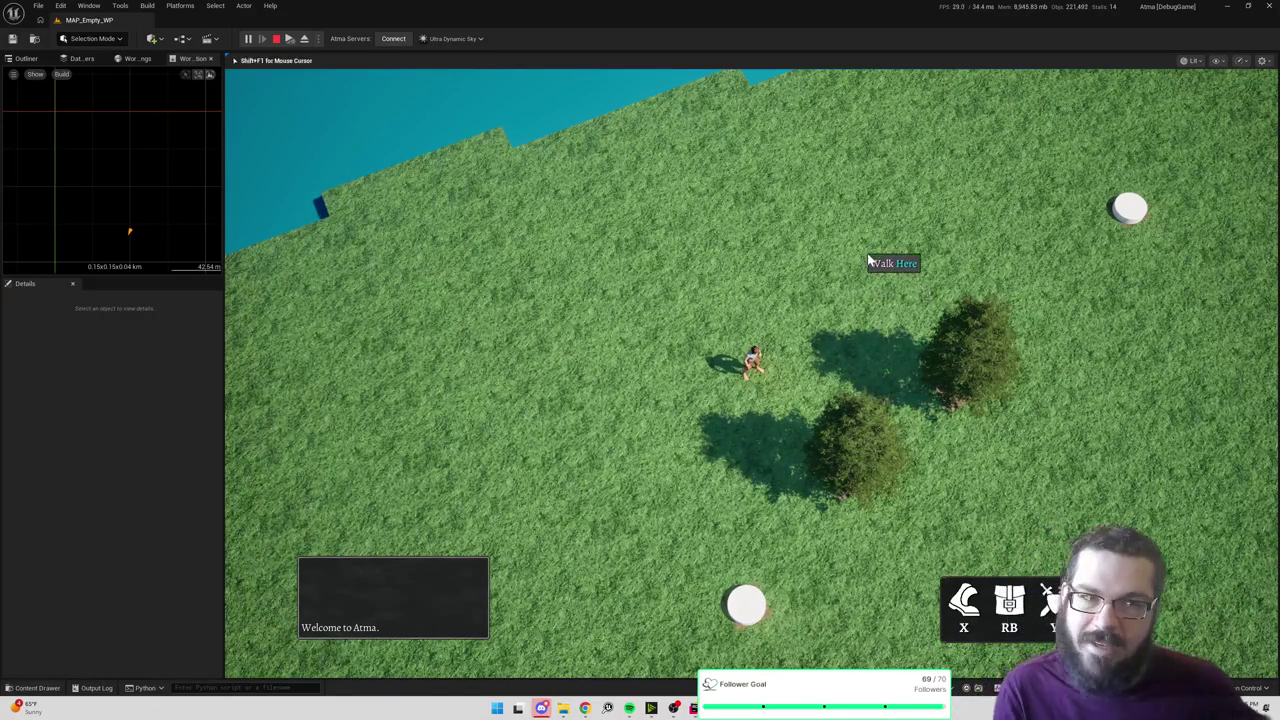
Step: Walk the character up past the tree and north across the grass to the clearing
mouse_move(868, 262)
mouse_down()
mouse_move(877, 249)
mouse_move(911, 274)
mouse_move(937, 237)
mouse_move(1029, 320)
mouse_move(914, 351)
mouse_move(1103, 300)
mouse_move(1034, 261)
mouse_move(931, 236)
mouse_move(1040, 280)
mouse_move(794, 163)
mouse_move(957, 166)
mouse_move(943, 189)
mouse_move(963, 165)
mouse_move(1029, 177)
mouse_move(1000, 250)
mouse_move(985, 428)
mouse_move(862, 213)
mouse_move(894, 214)
mouse_up()
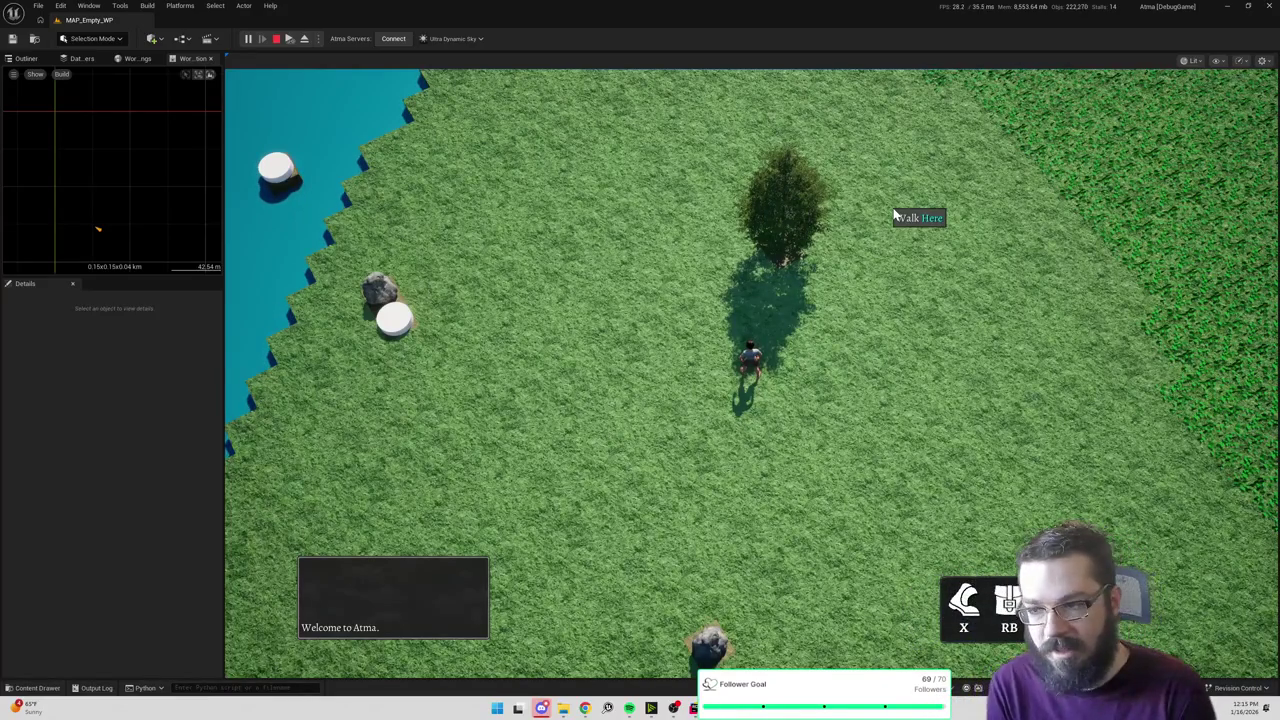
click(948, 193)
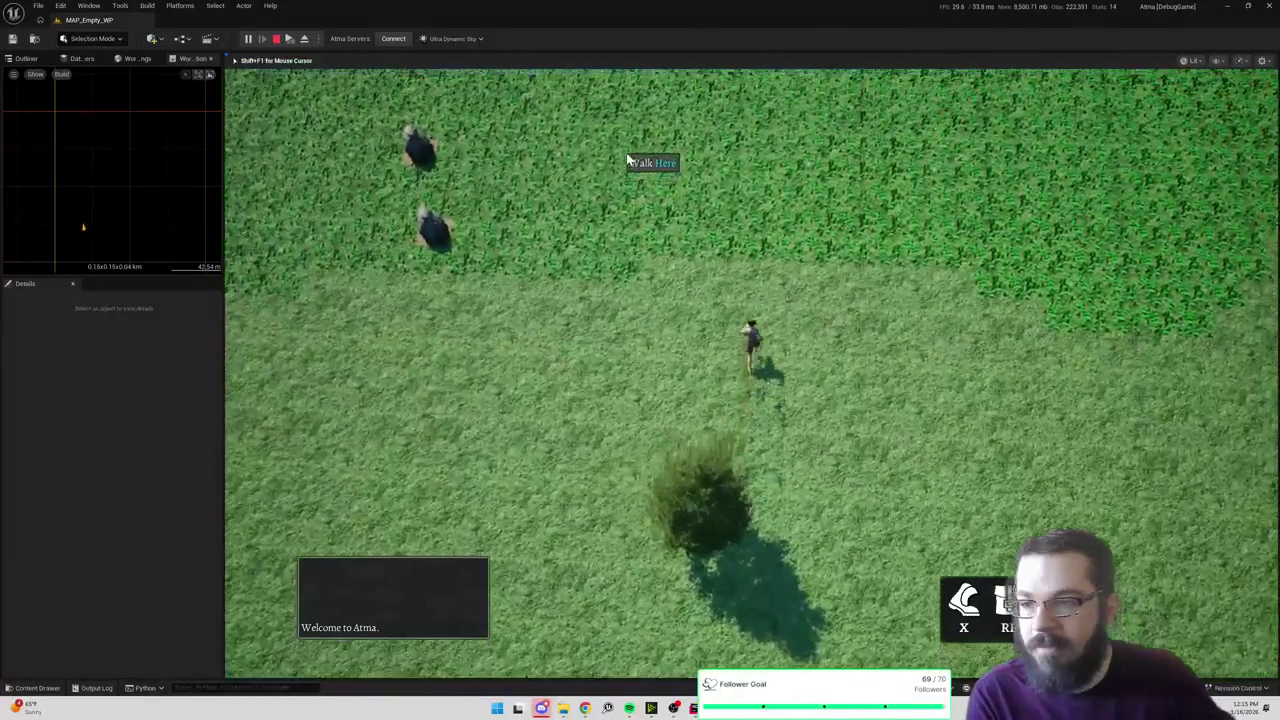
click(635, 157)
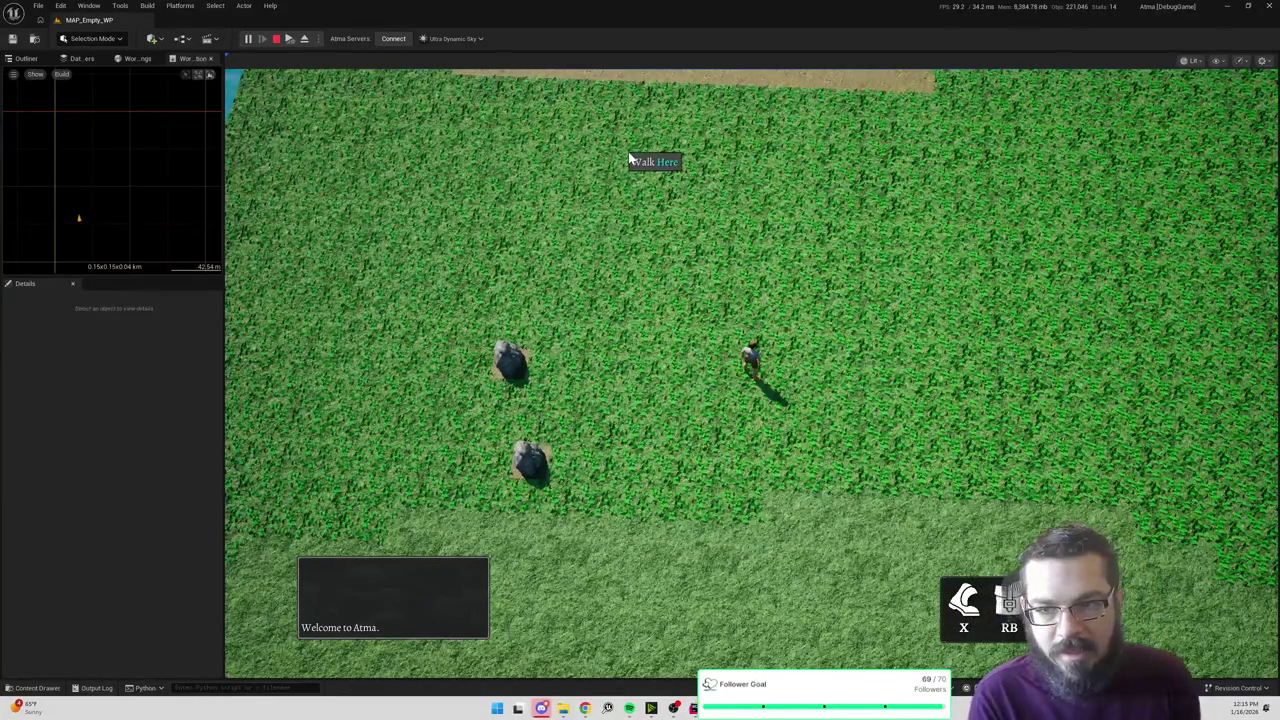
click(720, 110)
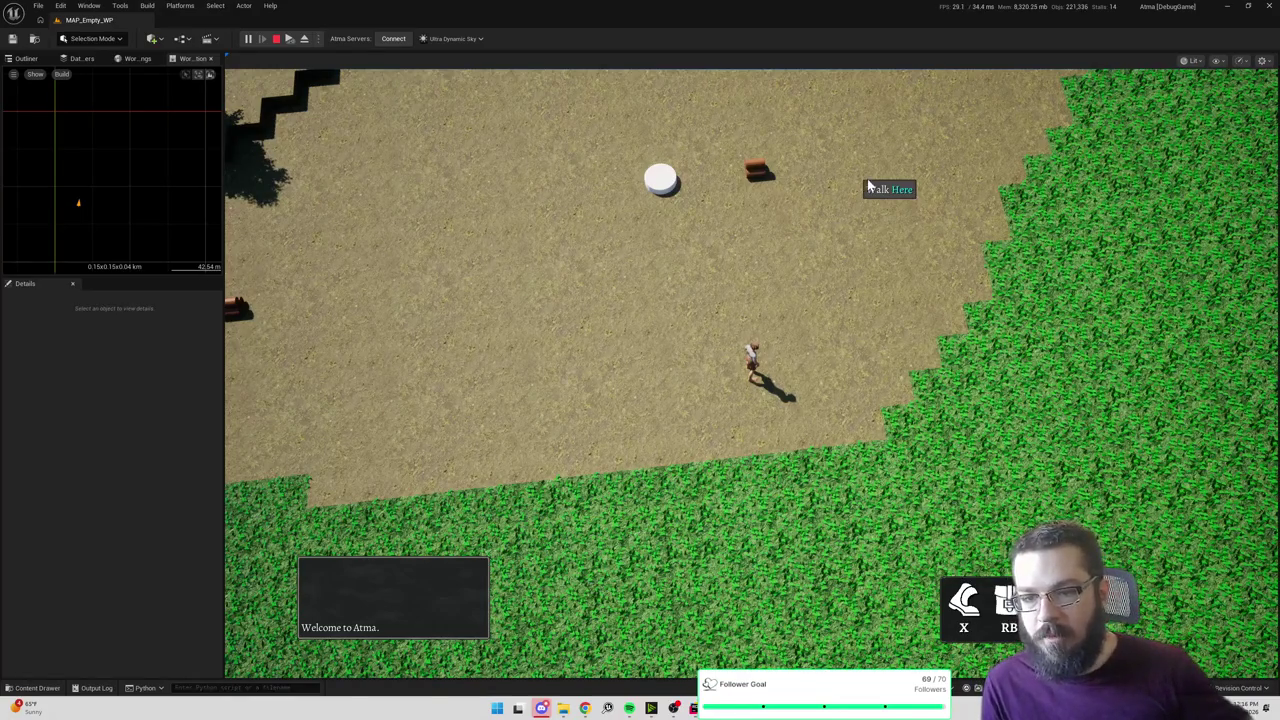
Step: Walk the character north-east across the dirt clearing toward the terrace edge
click(872, 187)
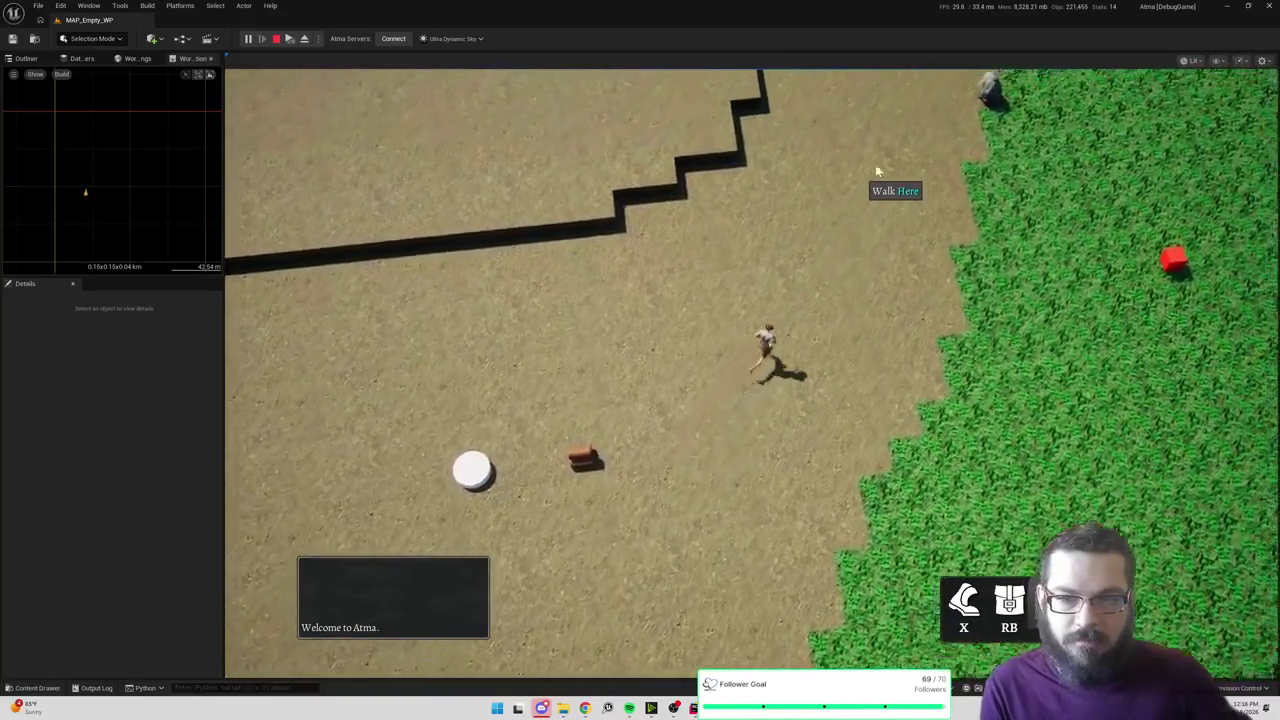
click(876, 142)
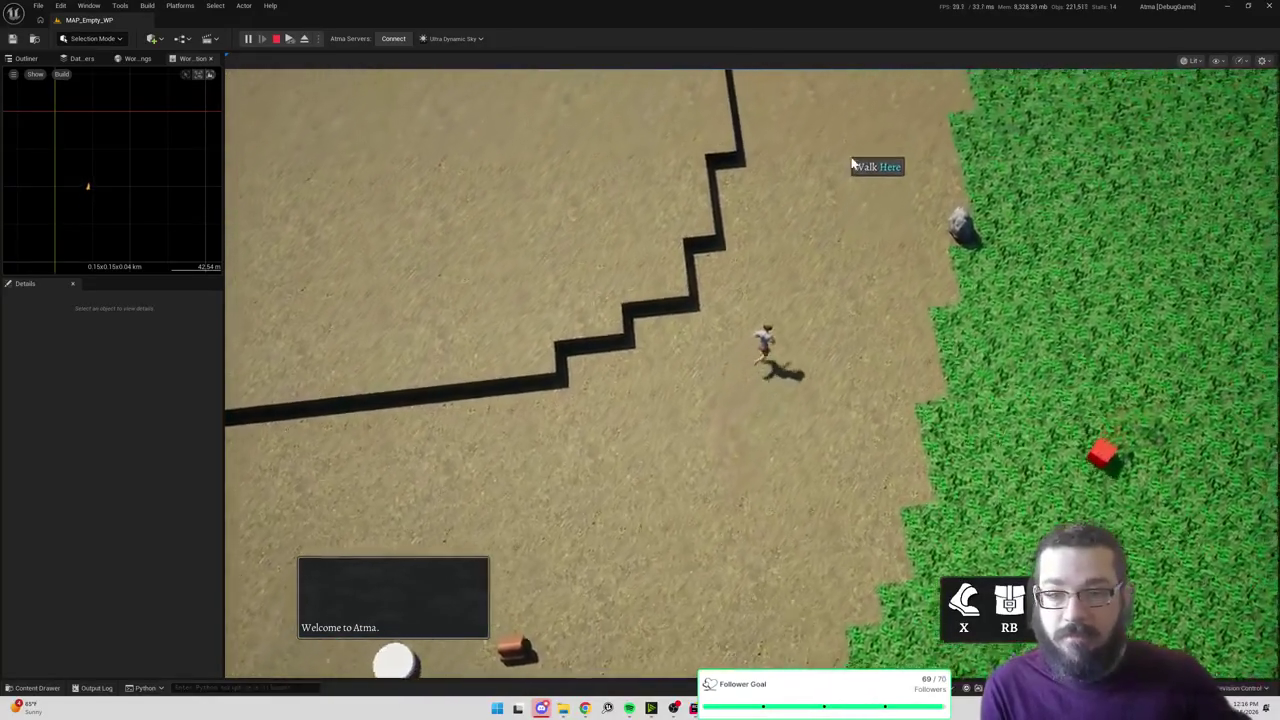